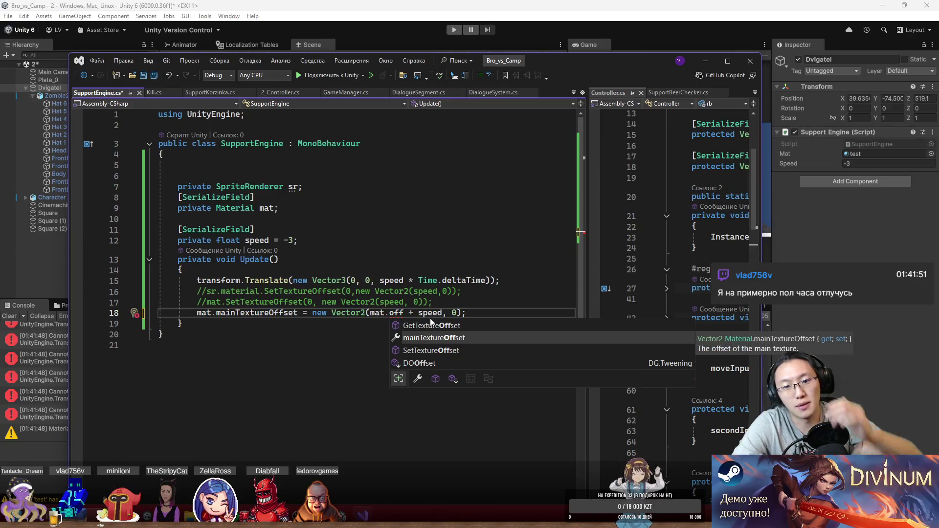
- Make line 18 set mainTextureOffset to new Vector2(mat.mainTextureOffset.x + speed, 0)
key("Tab")
type(".x")
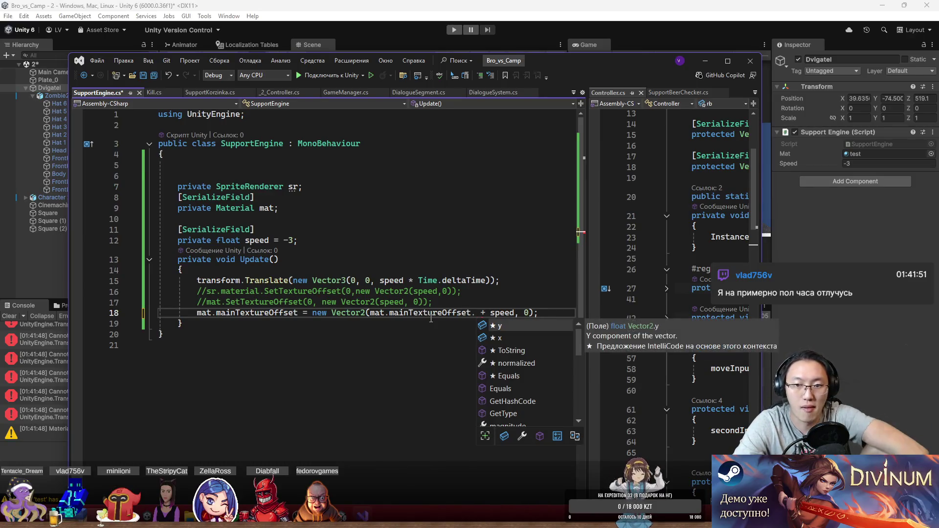
left_click(479, 230)
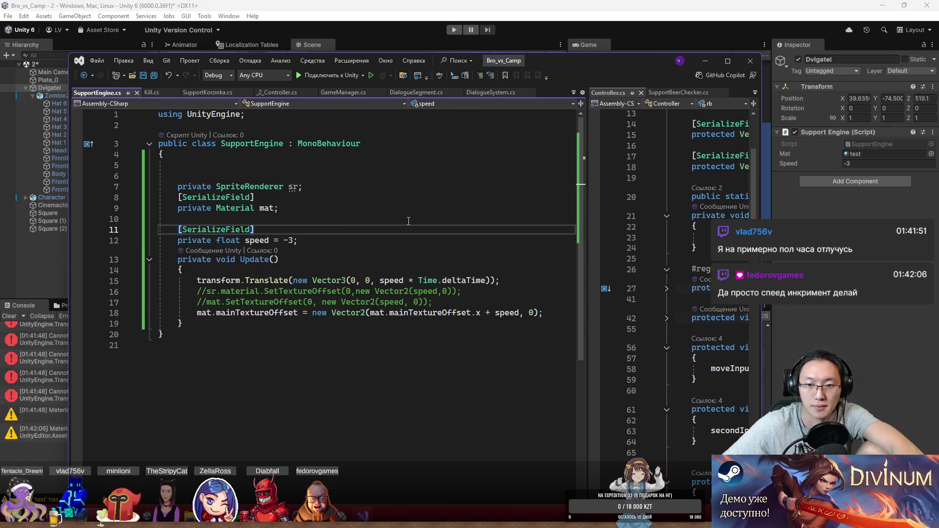
left_click(596, 8)
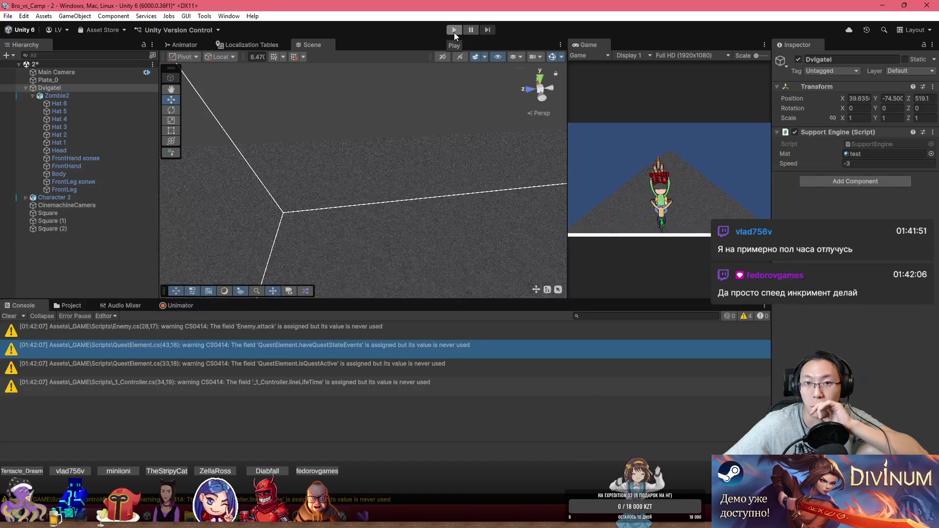
- Play-test the scrolling texture, then stop and go back to SupportEngine.cs in Visual Studio
left_click(454, 31)
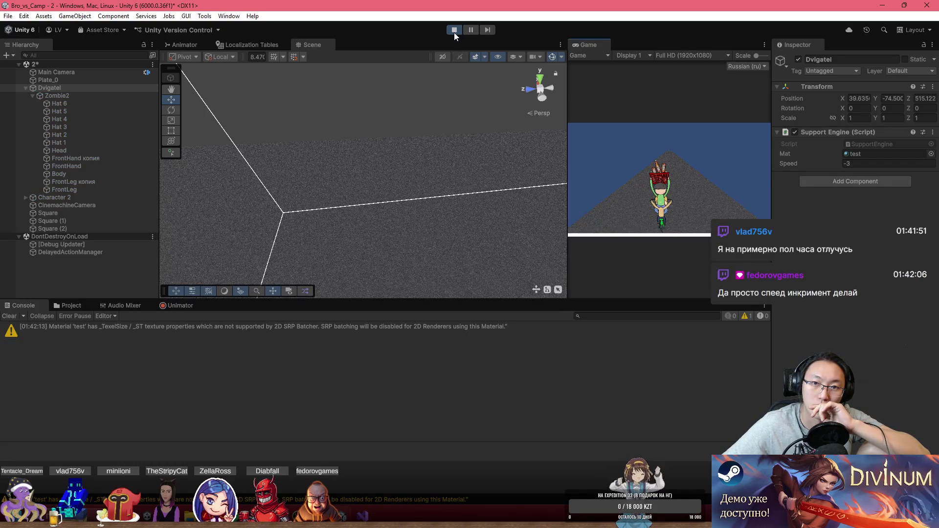
left_click_drag(472, 192, 388, 158)
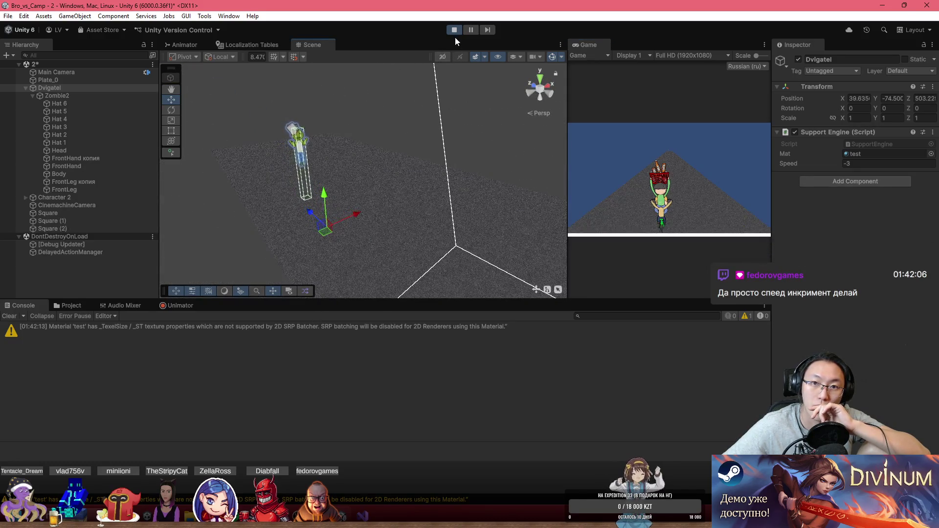
left_click(455, 31)
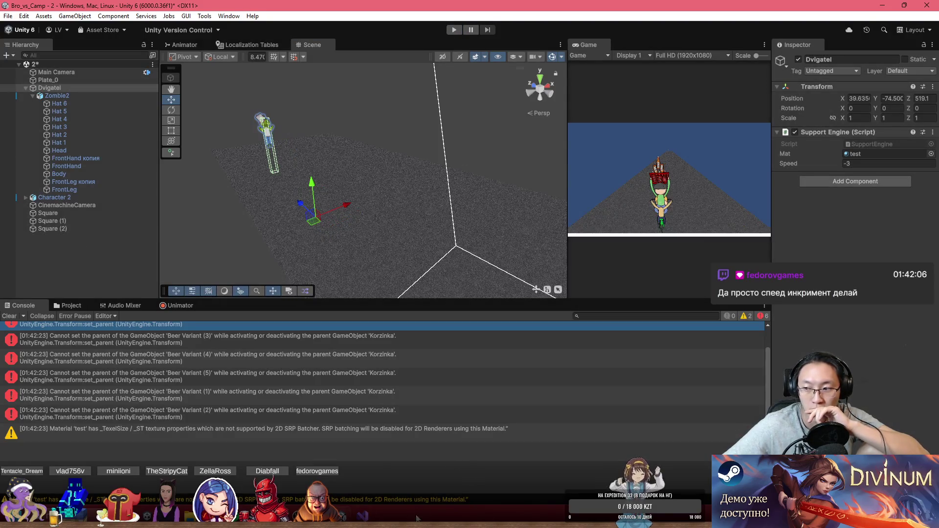
key("alt+Tab")
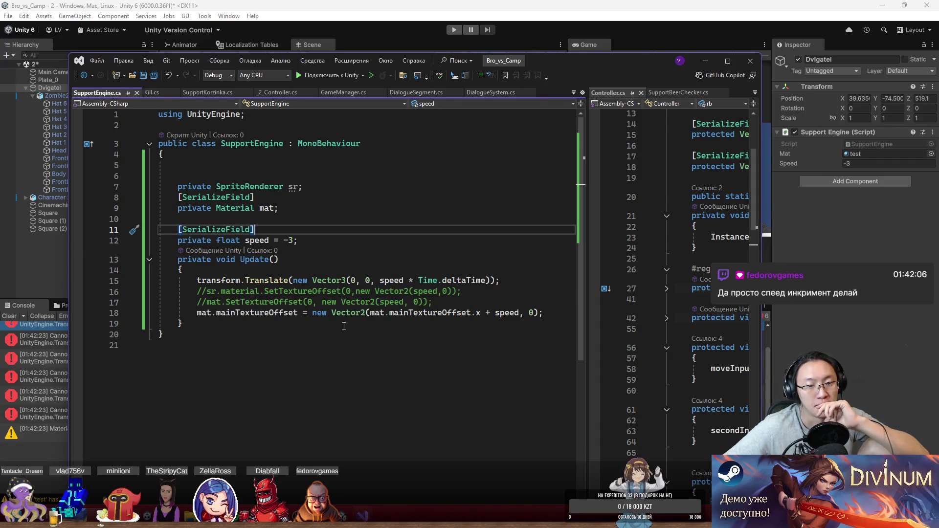
- Rewrite line 18 as mat.mainTextureOffset += new Vector2(speed, 0) and save the script
mouse_move(266, 313)
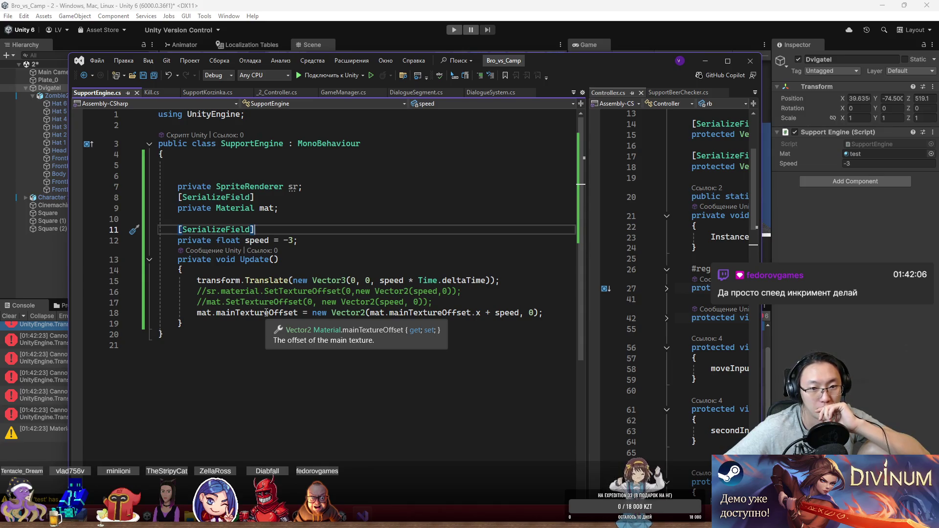
left_click(309, 313)
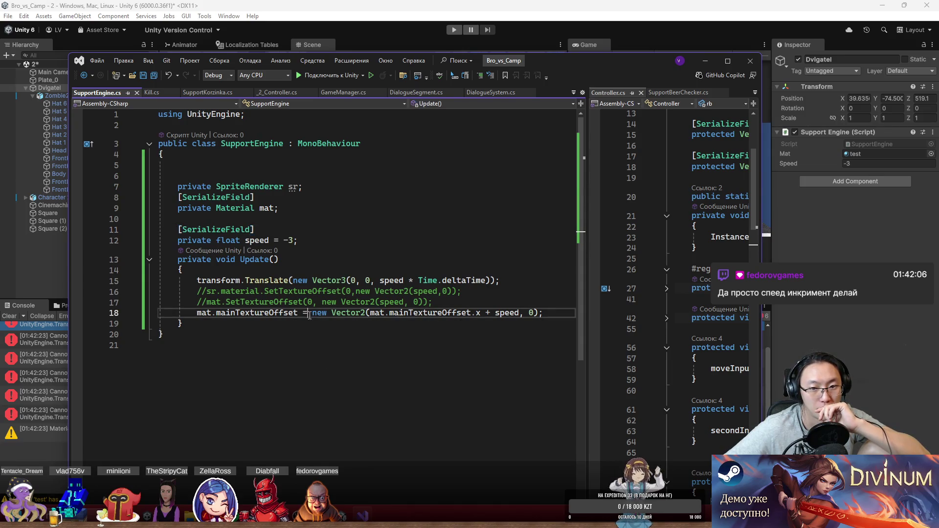
key("Left")
type("+")
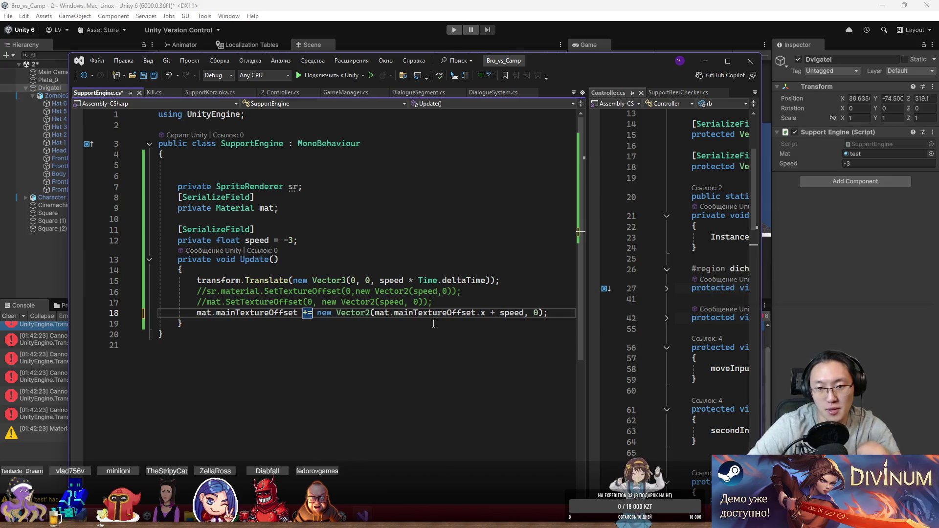
double_click(407, 313)
key("BackSpace")
key("BackSpace")
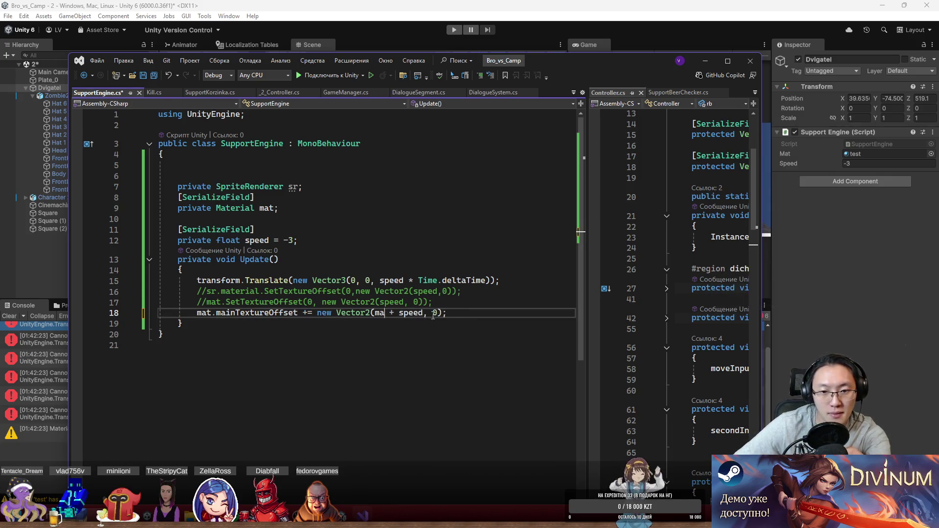
key("Delete")
key("ctrl+s")
left_click(508, 4)
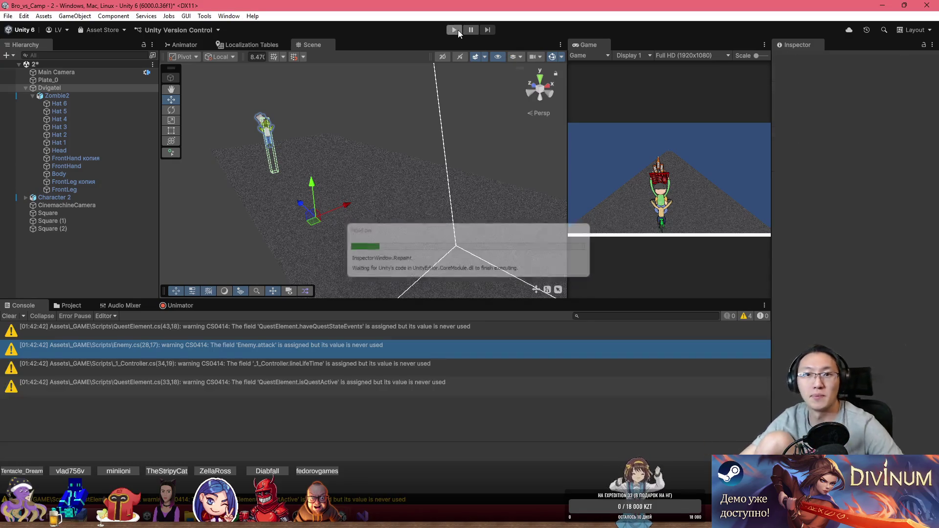
- Start play mode and try Dvigatel Speed values of 0.5 and -16.46
left_click(454, 30)
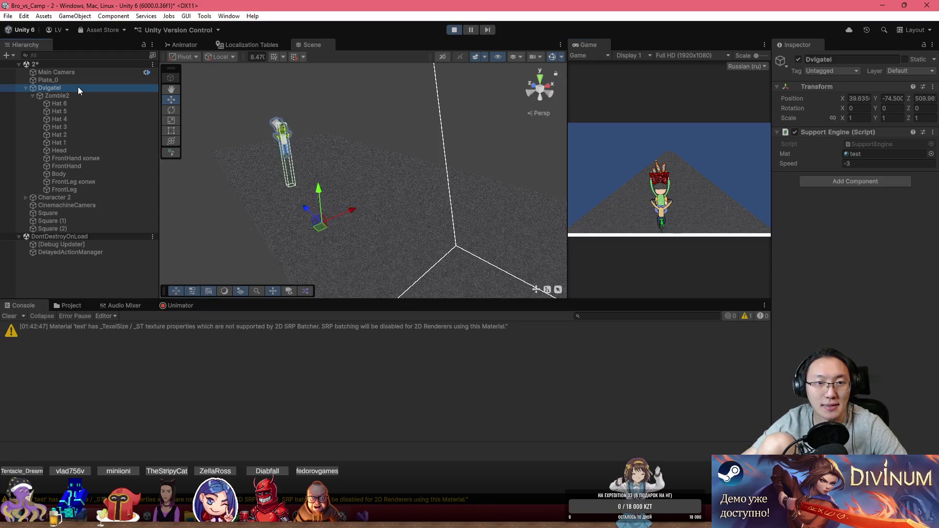
left_click(862, 164)
type("0.5")
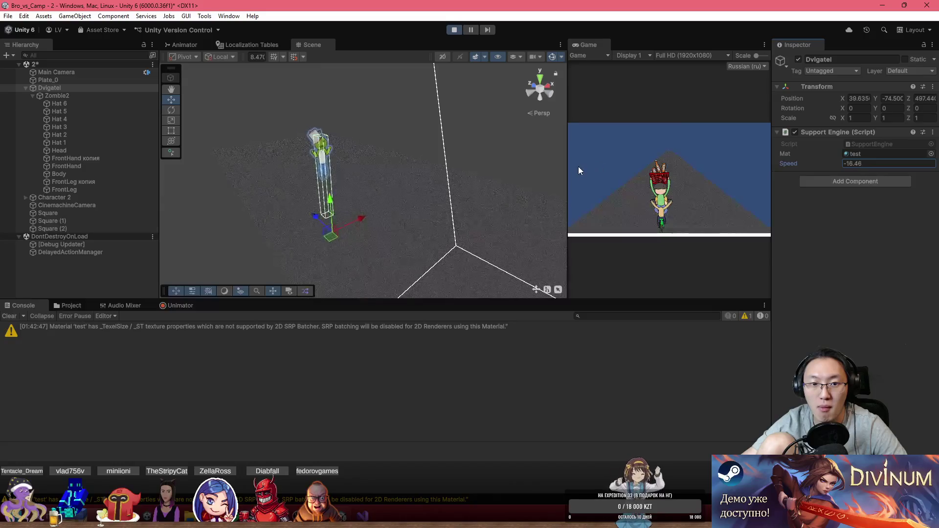
mouse_move(431, 259)
left_mouse_down()
mouse_move(415, 260)
mouse_move(444, 270)
mouse_move(416, 274)
left_mouse_up()
- Set Speed to -3, then nudge it to -3.22 while viewing the character
left_click(868, 164)
type("-3")
key("Return")
mouse_move(420, 195)
left_mouse_down()
mouse_move(434, 178)
mouse_move(621, 129)
mouse_move(506, 141)
mouse_move(403, 168)
mouse_move(376, 216)
left_mouse_up()
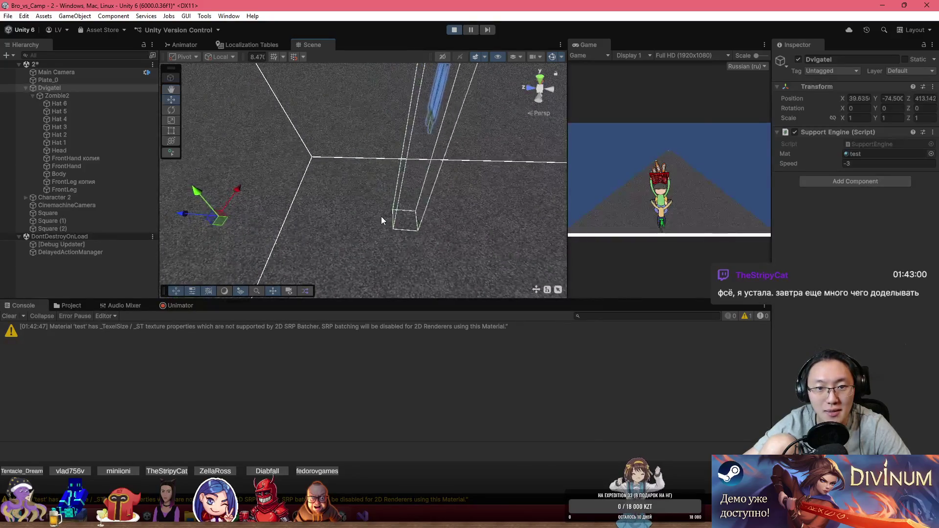
left_click_drag(831, 166, 826, 167)
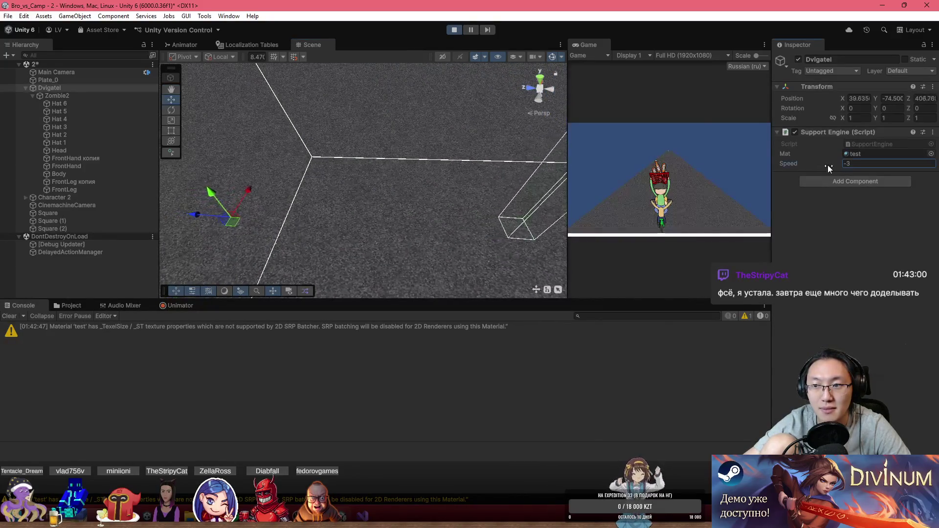
mouse_move(392, 184)
left_mouse_down()
mouse_move(287, 157)
mouse_move(258, 123)
mouse_move(471, 145)
mouse_move(407, 169)
mouse_move(360, 168)
mouse_move(367, 155)
left_mouse_up()
left_click(854, 163)
- Try Dvigatel Speed values from -1 up to -10 during play
type("-1")
mouse_move(378, 197)
left_mouse_down()
mouse_move(336, 153)
mouse_move(341, 191)
left_mouse_up()
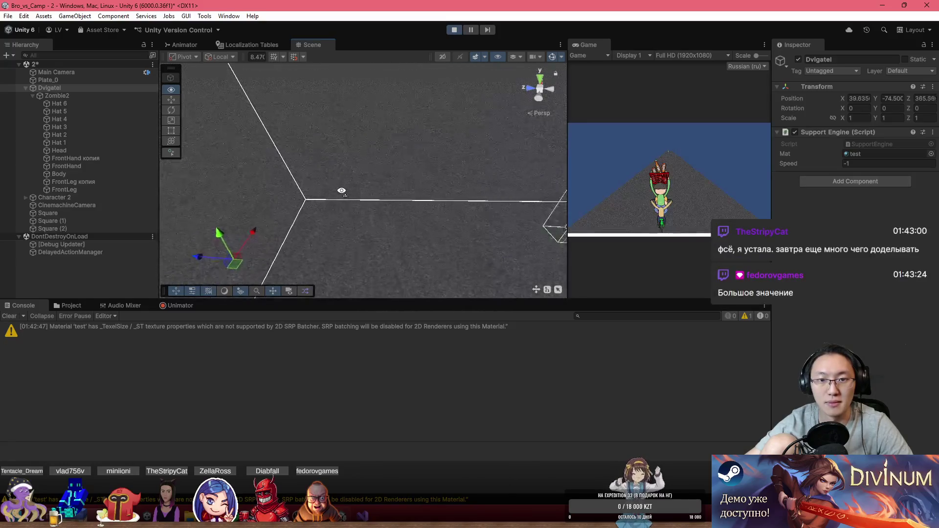
left_click(848, 165)
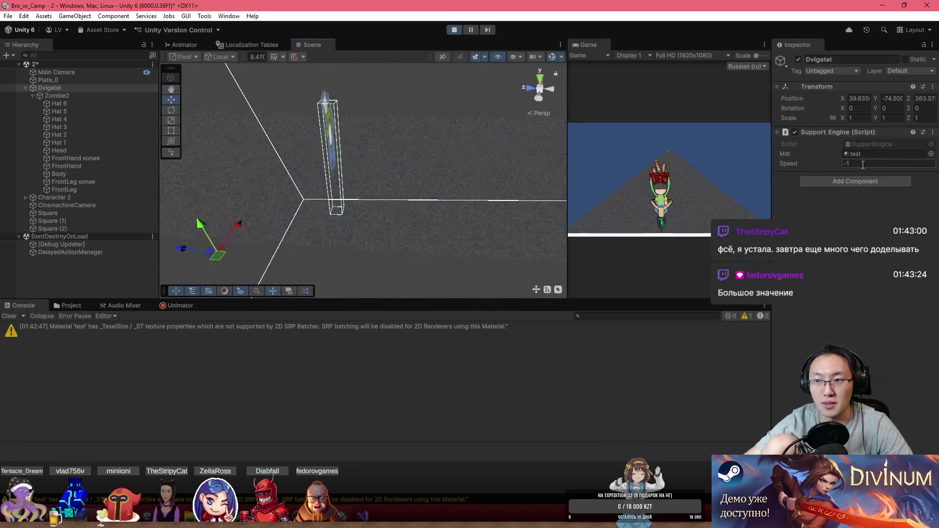
type("-2")
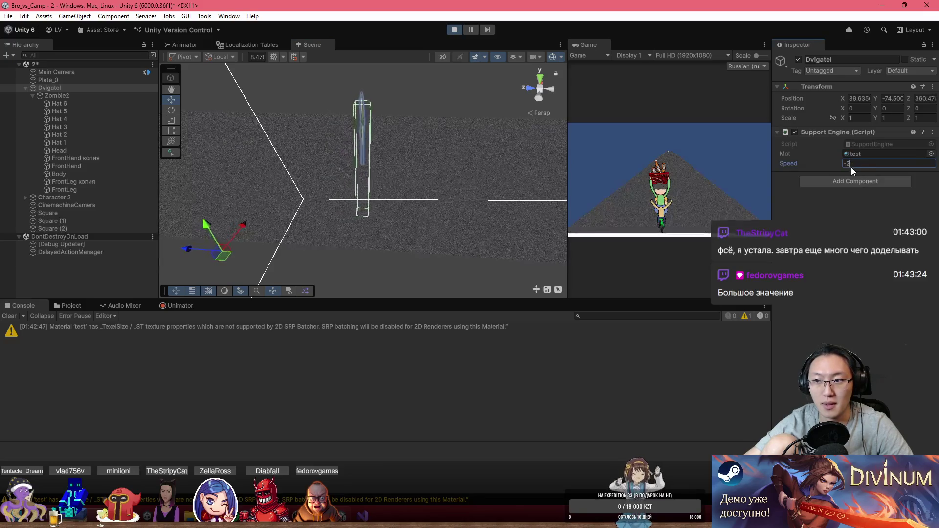
type("-4")
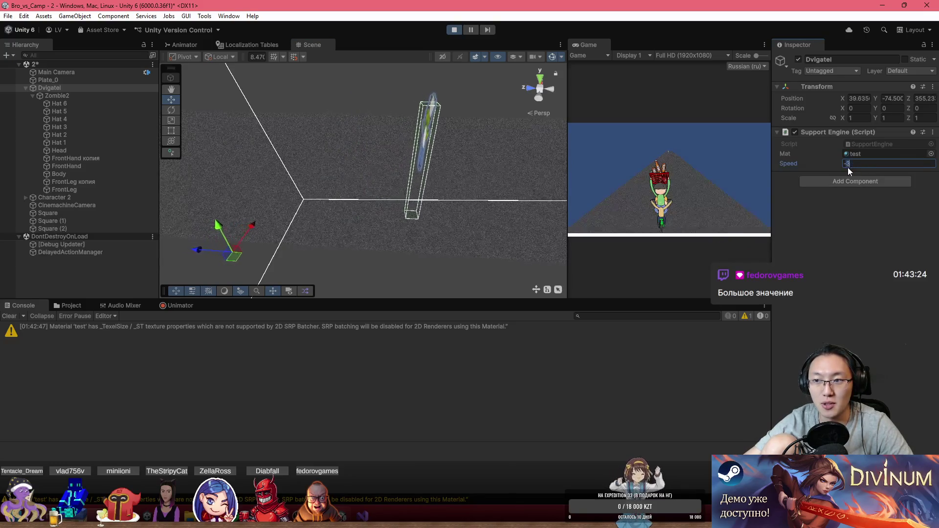
type("-5")
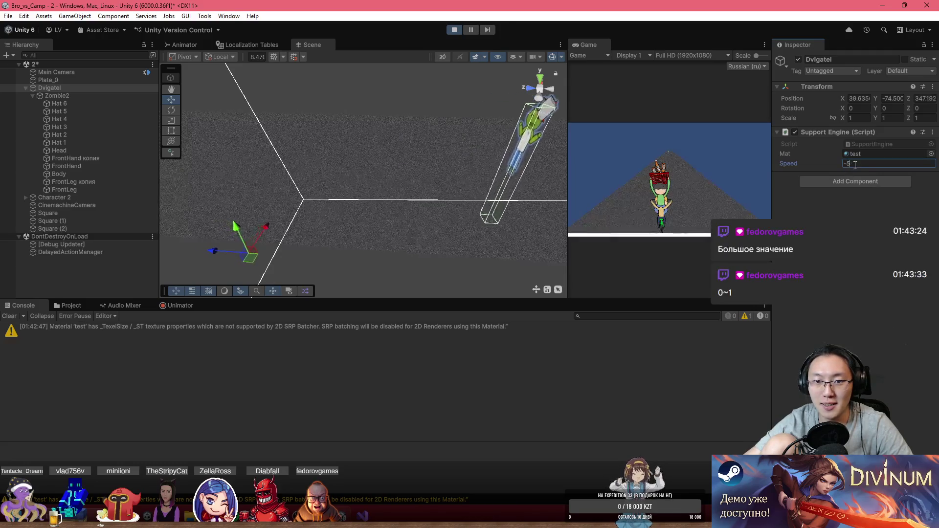
type("-7")
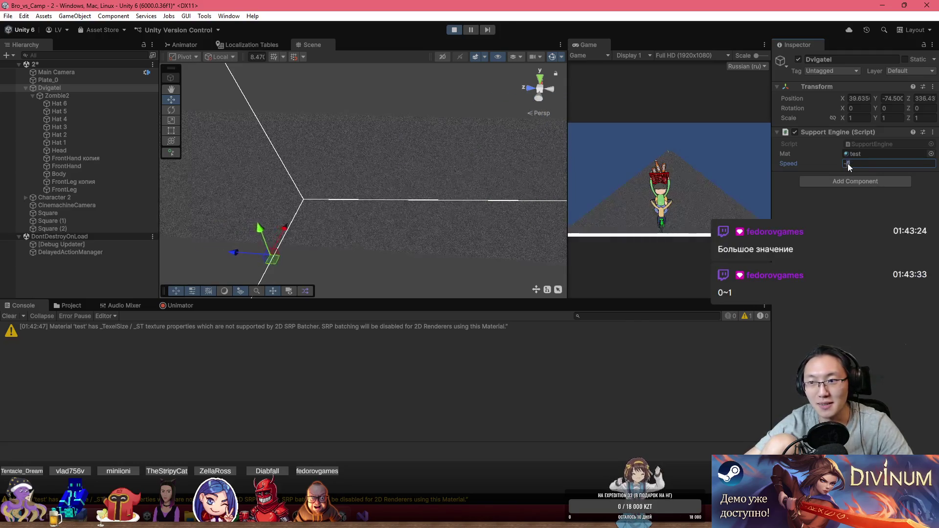
type("-8")
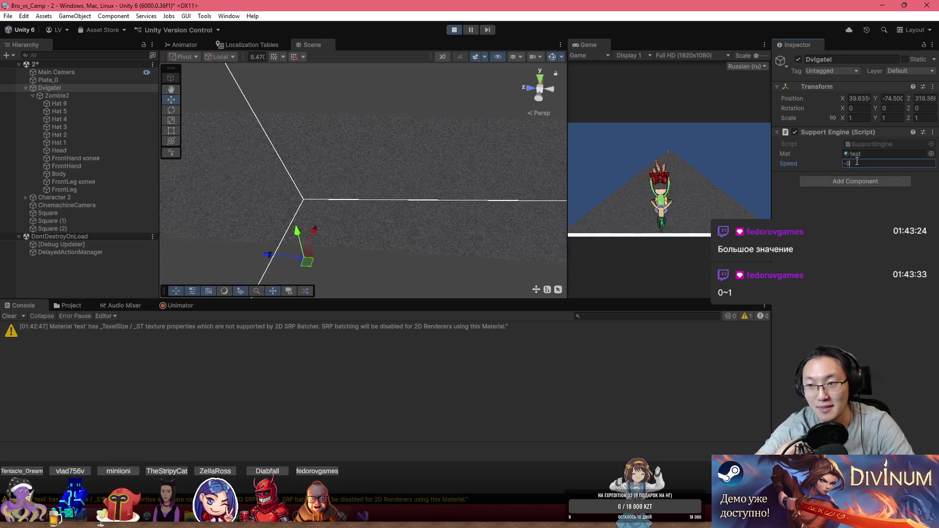
type("-1")
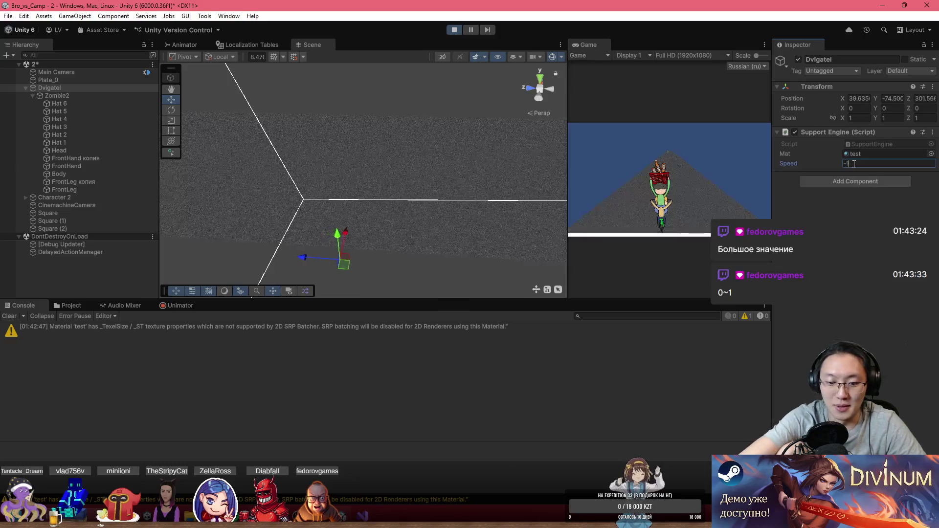
type("0")
key("Return")
- Push Speed to -10.75 and then -12, view from behind, and stop play mode
left_click(853, 164)
key("BackSpace")
type("0.75")
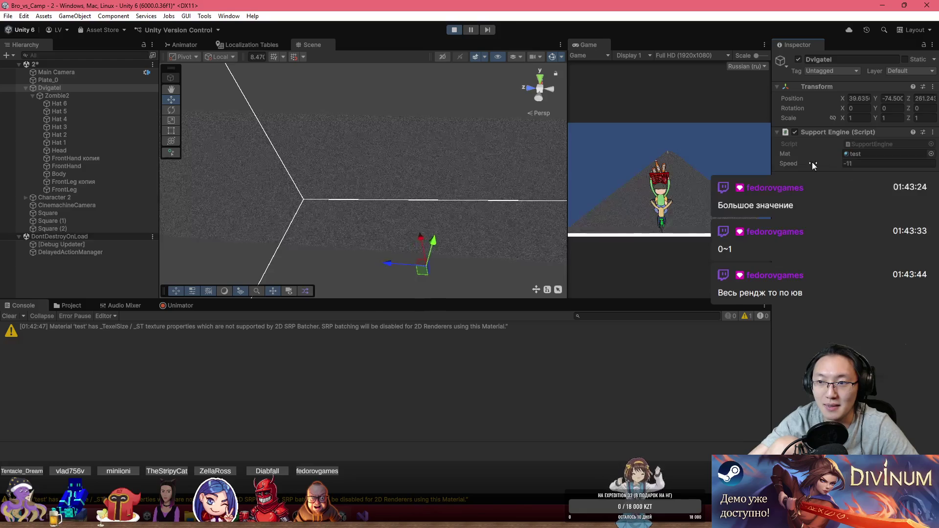
left_click(853, 164)
type("-11")
key("BackSpace")
type("2")
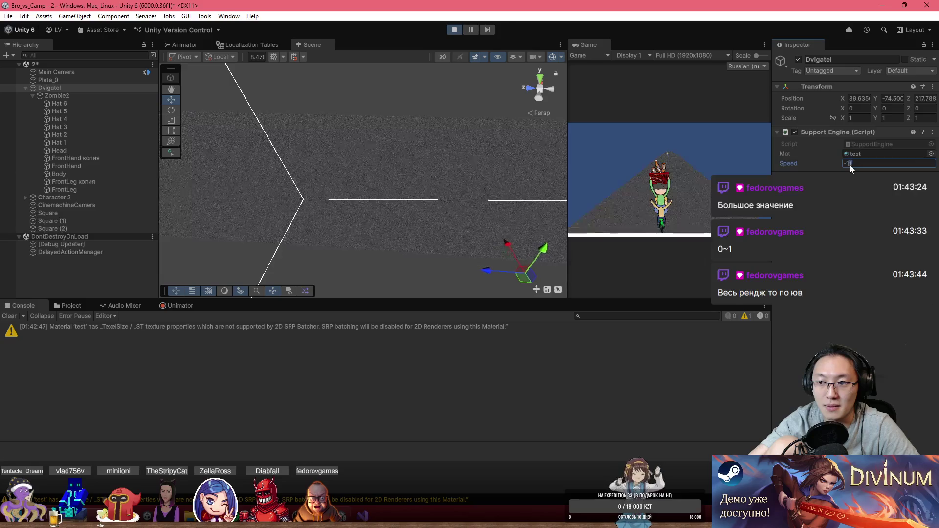
key("Return")
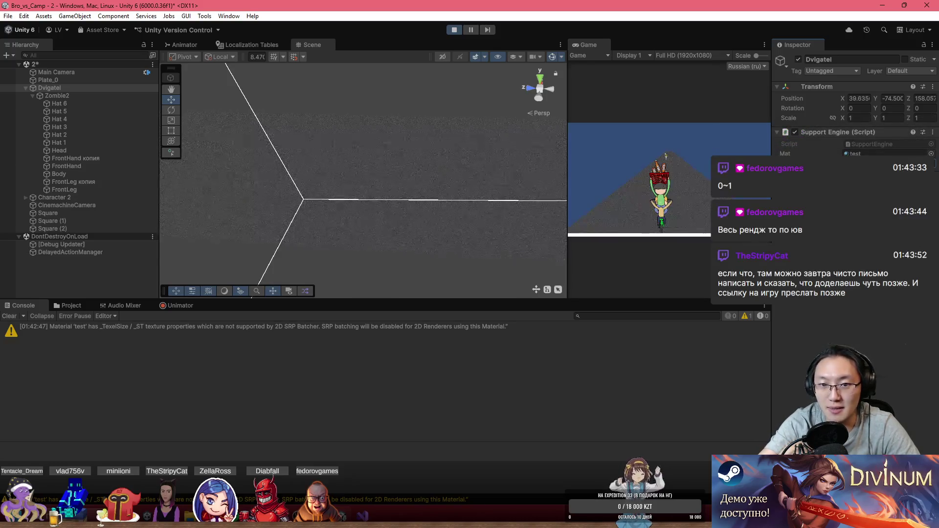
mouse_move(690, 264)
left_mouse_down()
mouse_move(597, 133)
mouse_move(665, 113)
mouse_move(674, 147)
mouse_move(650, 177)
mouse_move(432, 148)
left_mouse_up()
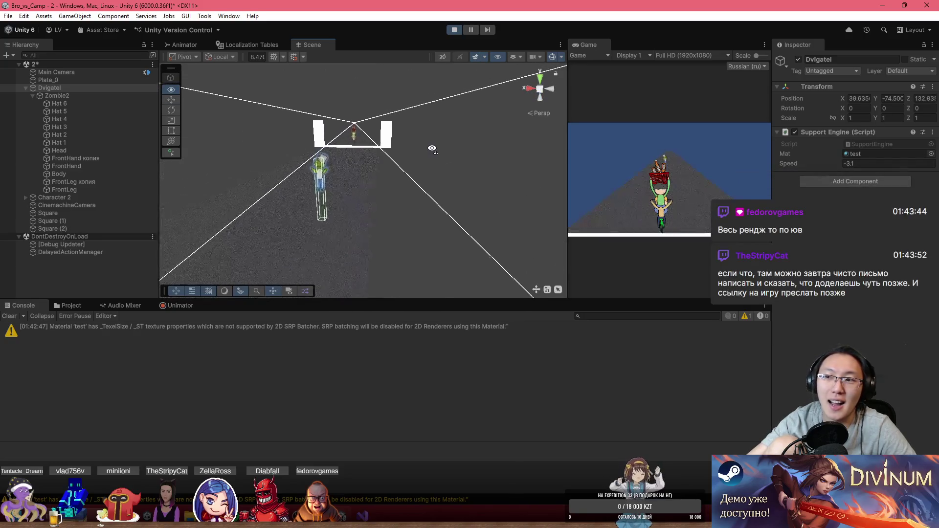
left_click(453, 30)
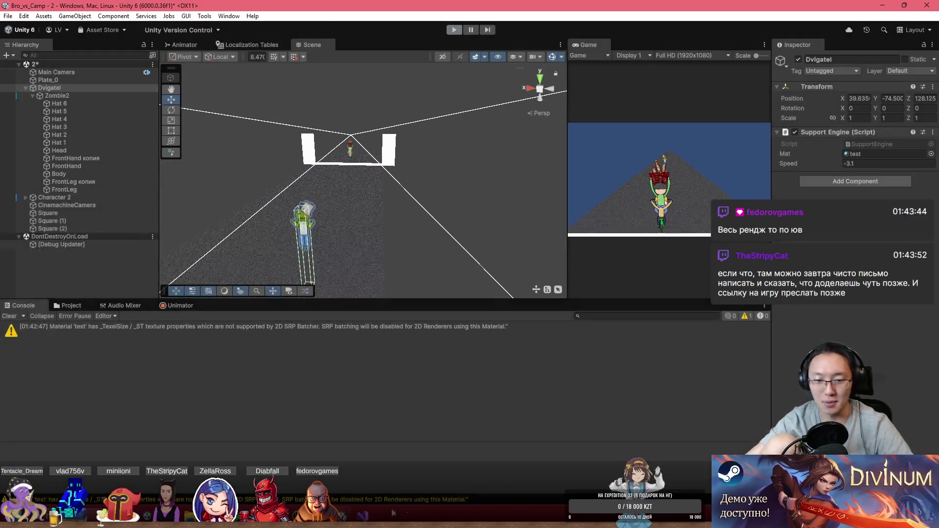
- Bring SupportEngine.cs to the front in Visual Studio from the taskbar
left_click(362, 515)
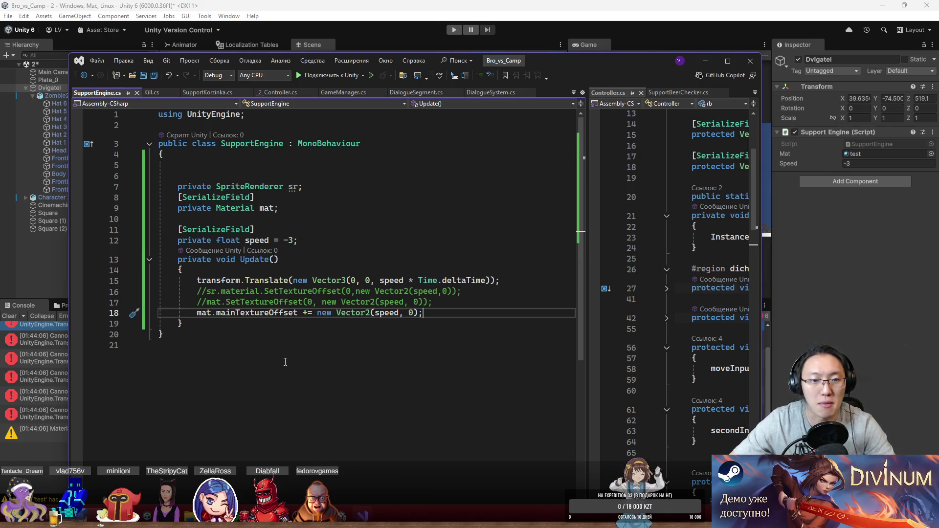
- Insert a [SerializeField] attribute line below the speed field, discarding an unwanted suggested line
left_click(338, 238)
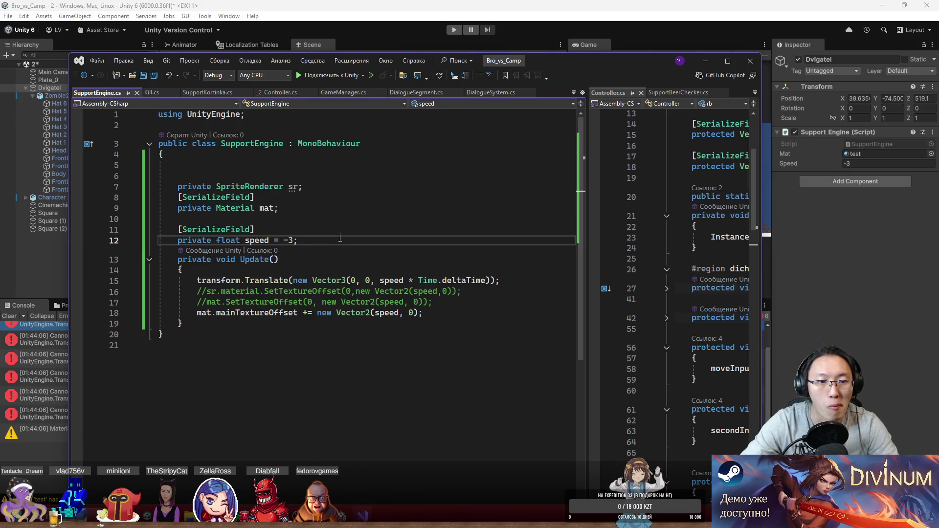
key("Return")
key("Tab")
key("Return")
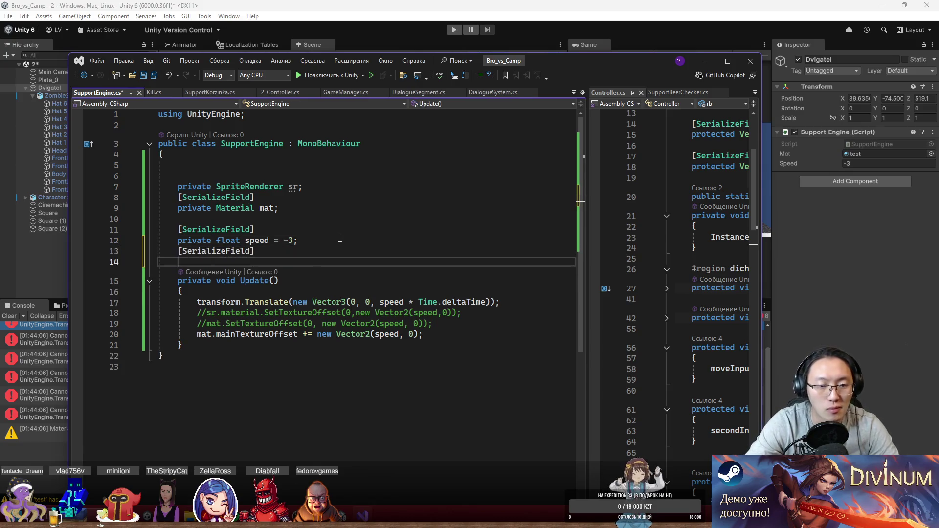
key("ctrl+space")
key("Up")
key("Up")
key("Up")
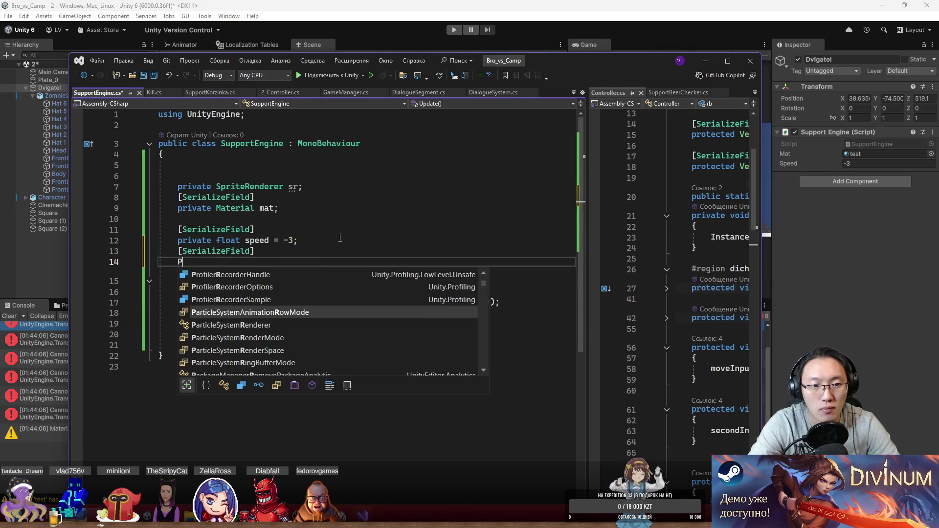
key("Escape")
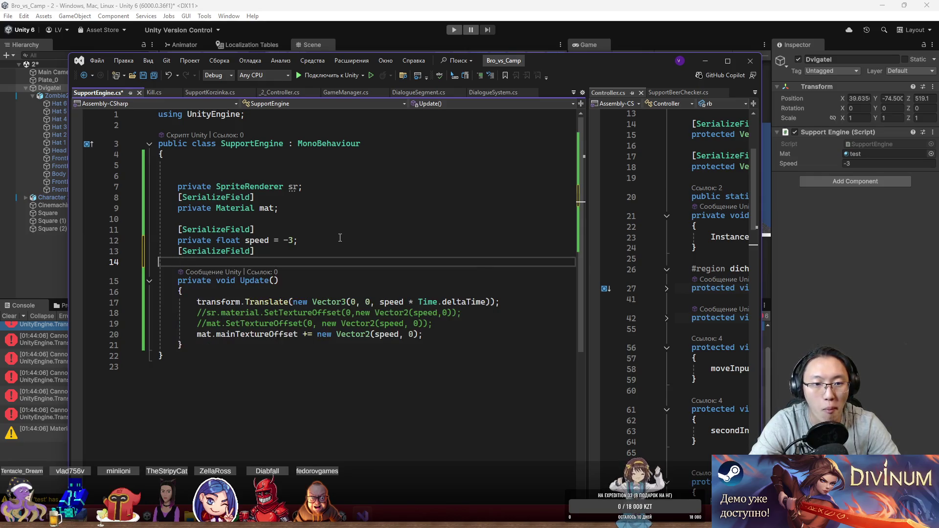
key("BackSpace")
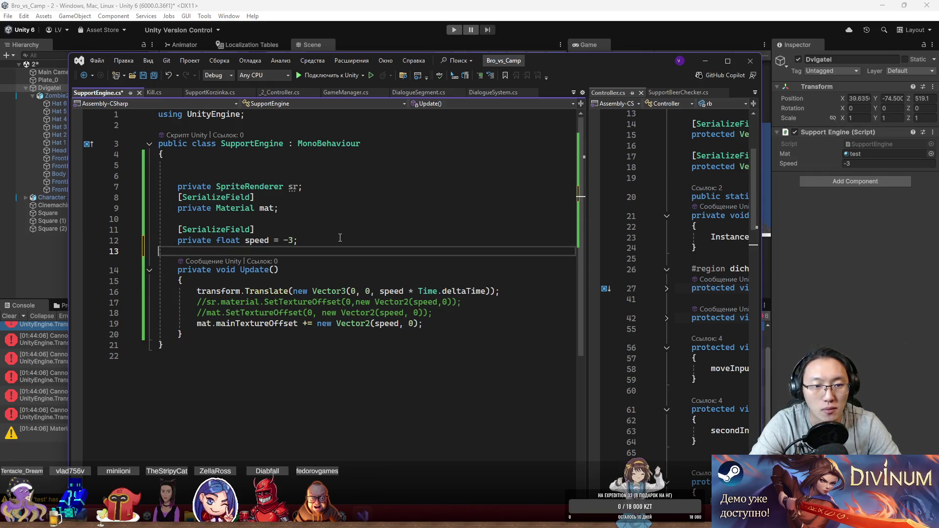
key("BackSpace")
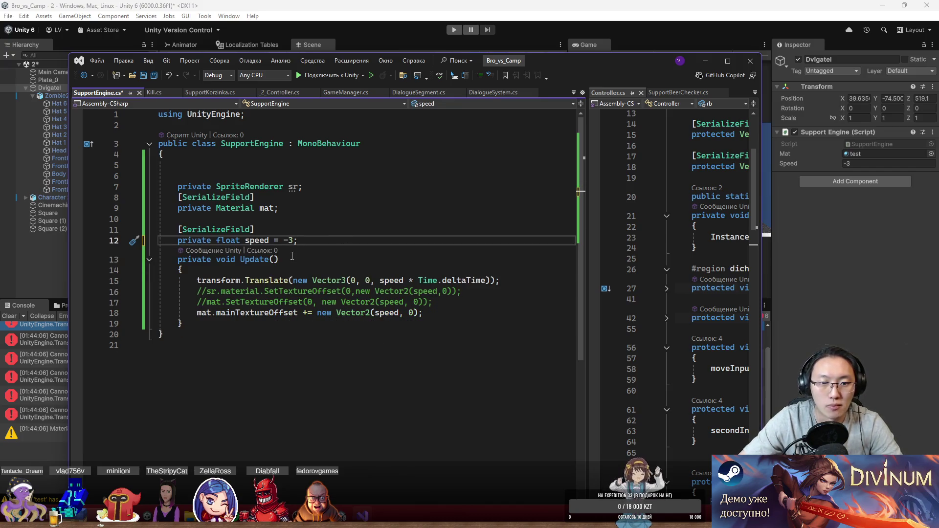
- Declare [SerializeField] private float floorSpeed = -0.01f under speed and save
key("Return")
key("Tab")
key("Return")
type("priv")
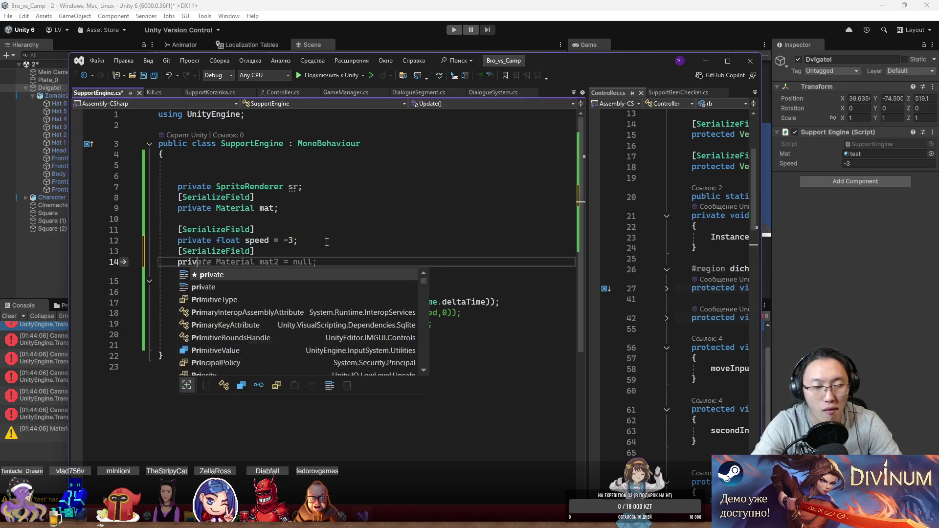
type("ate floorSpeed")
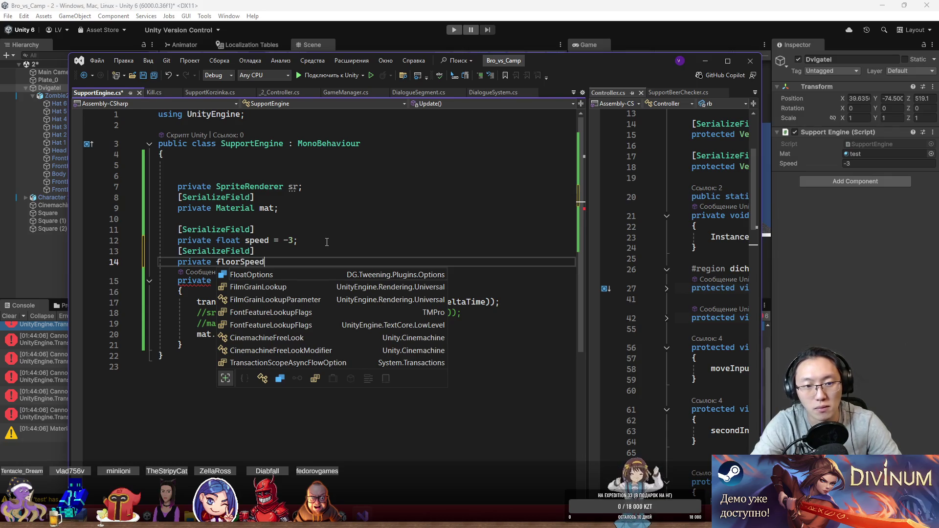
key("ctrl+Left")
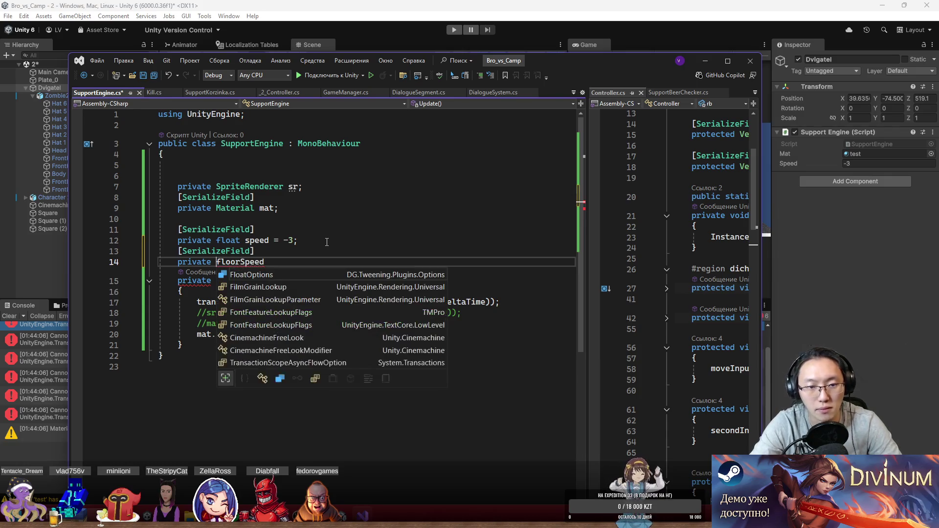
type("loat flo")
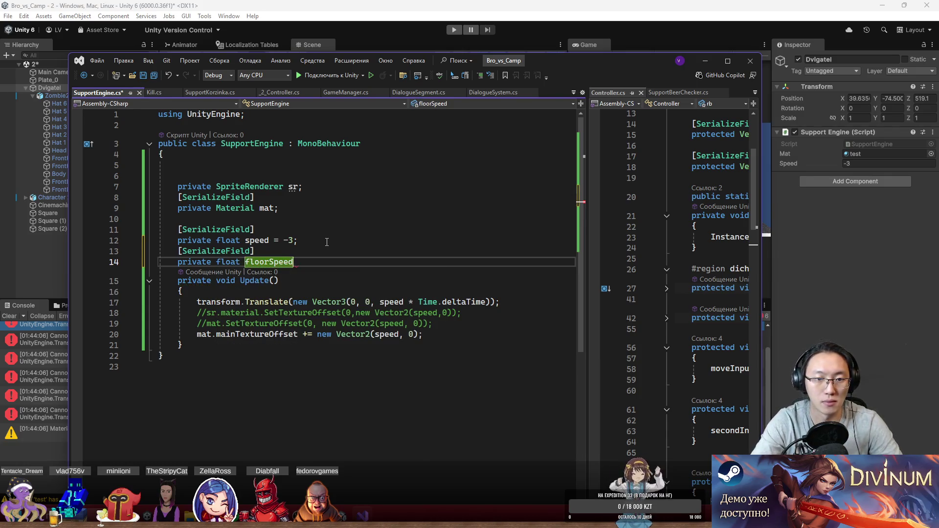
type(" = -0.01f;")
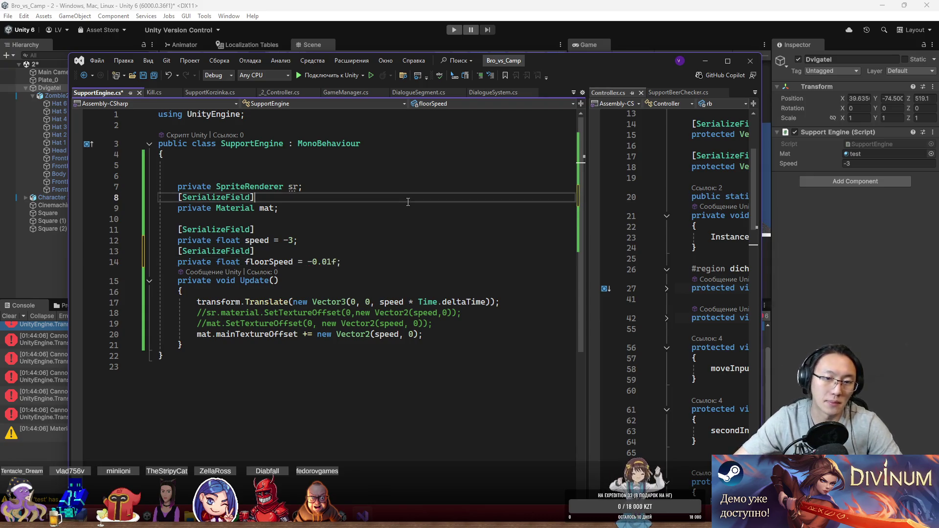
key("ctrl+s")
- Replace speed with floorSpeed in the mainTextureOffset line and return to Unity
left_click(388, 335)
double_click(389, 335)
type("floorSpeed")
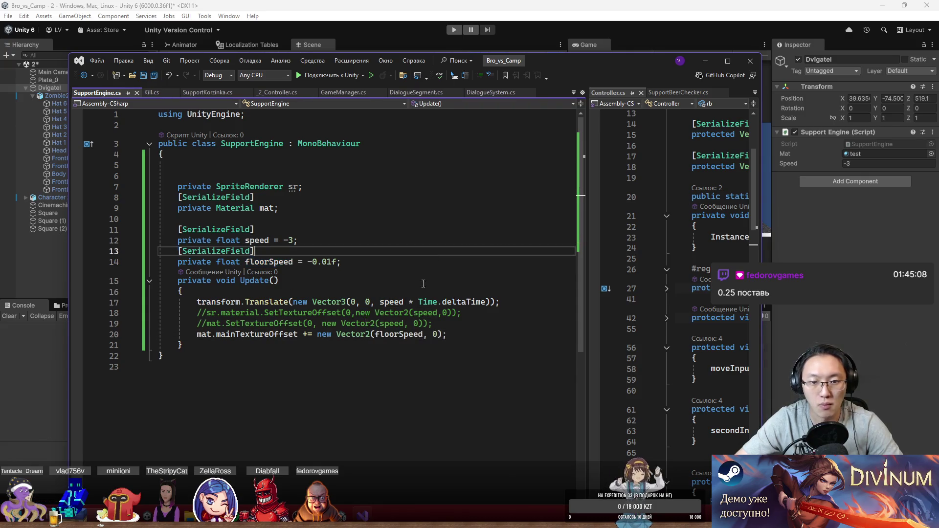
left_click(411, 278)
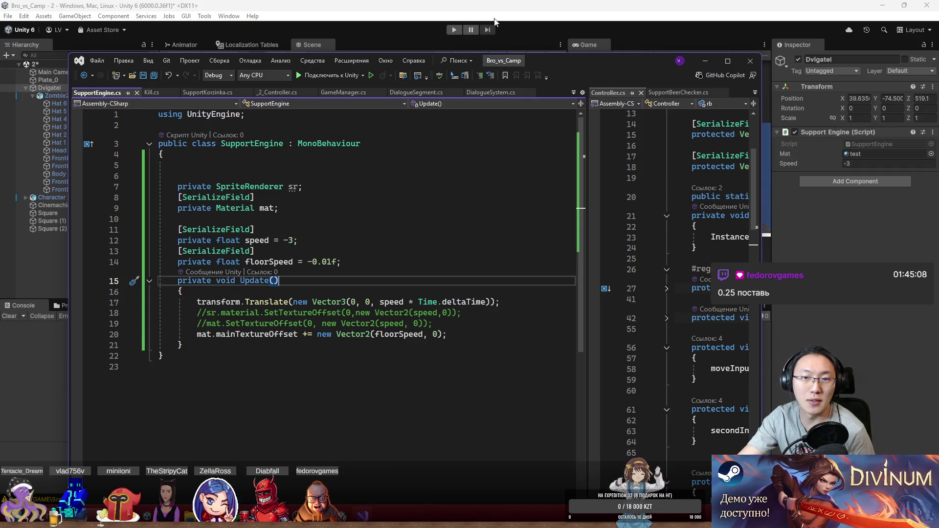
left_click(496, 20)
key("ctrl+p")
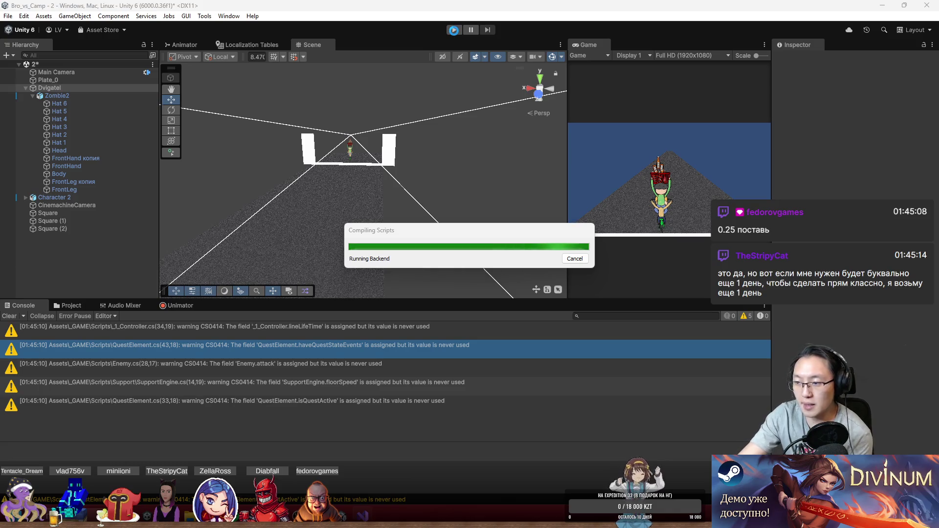
- Restart the game after recompiling and watch it maximized, with Floor Speed -0.01 on Dvigatel
left_click(454, 31)
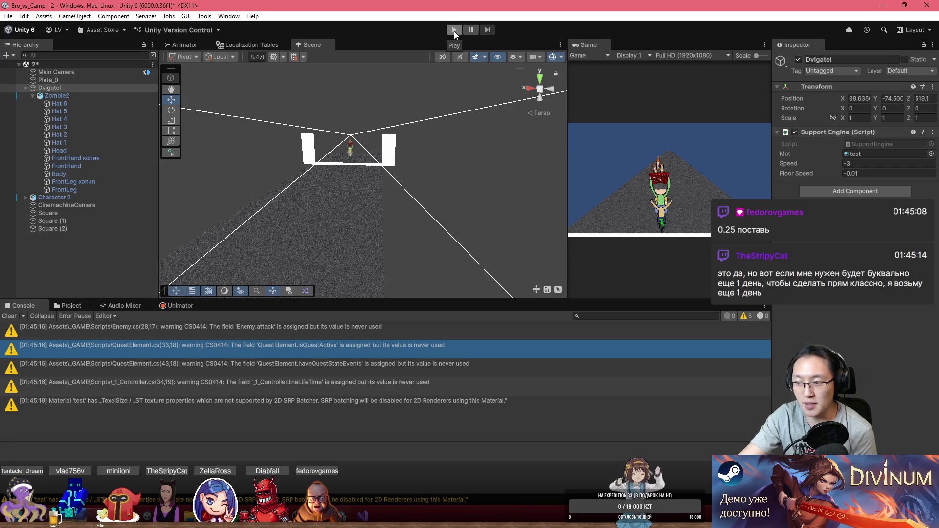
left_click(453, 31)
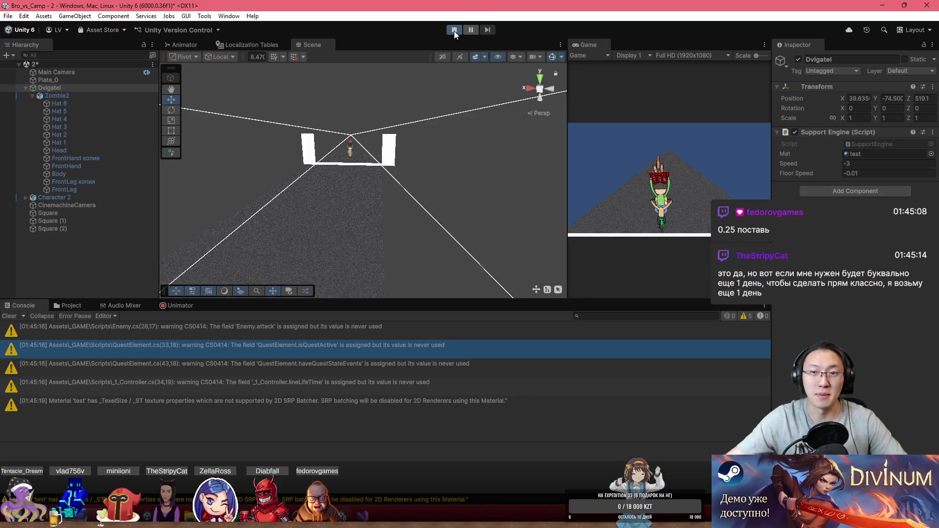
double_click(597, 41)
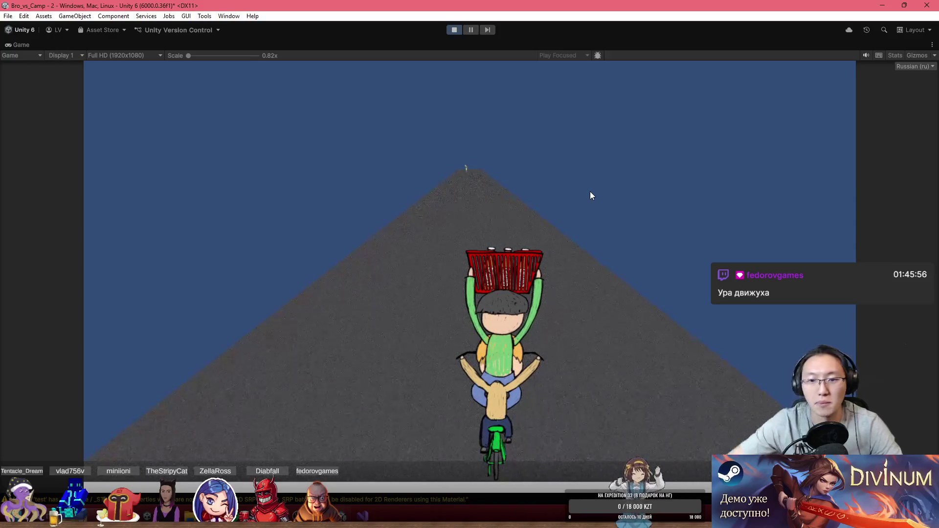
key("shift+space")
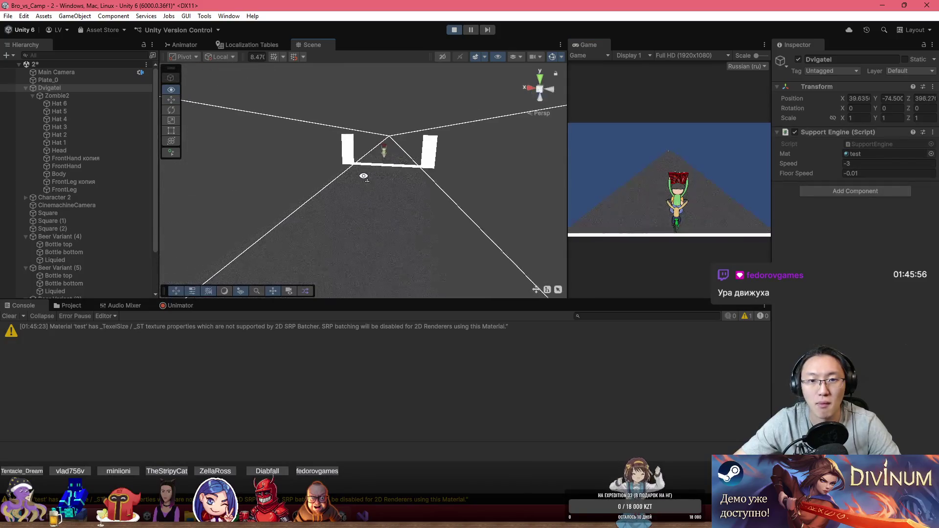
- Set Dvigatel's Speed to -10 and Floor Speed to -0.02 during play, then maximize the game view
mouse_move(342, 182)
left_mouse_down()
mouse_move(203, 224)
mouse_move(922, 221)
left_mouse_up()
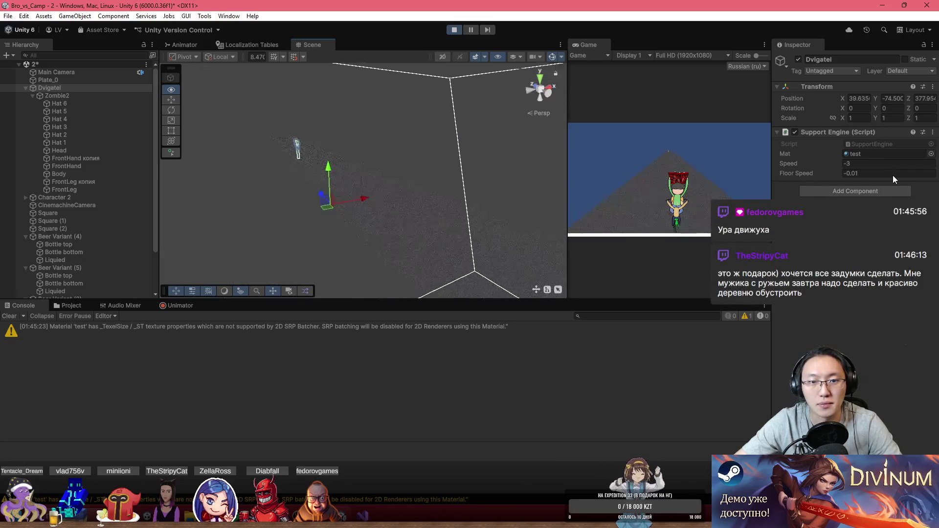
mouse_move(918, 191)
left_mouse_down()
mouse_move(97, 227)
mouse_move(142, 246)
left_mouse_up()
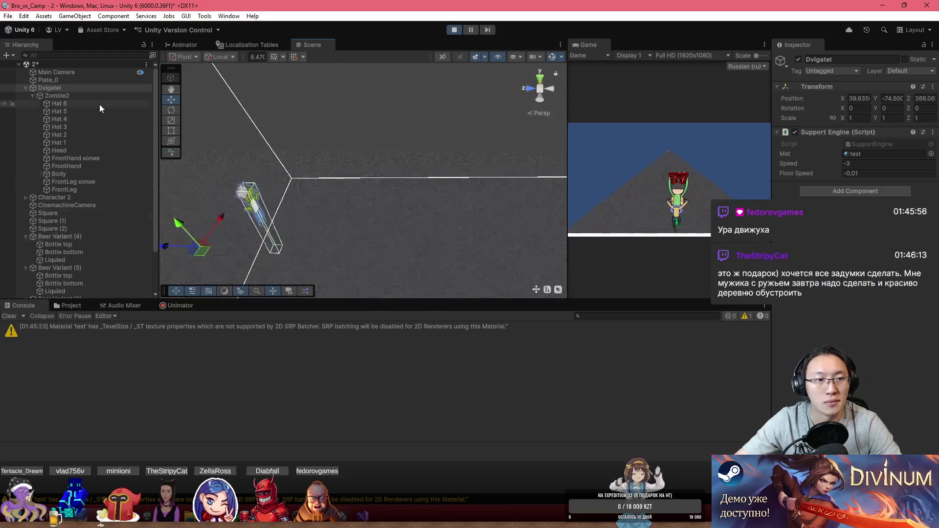
left_click(865, 163)
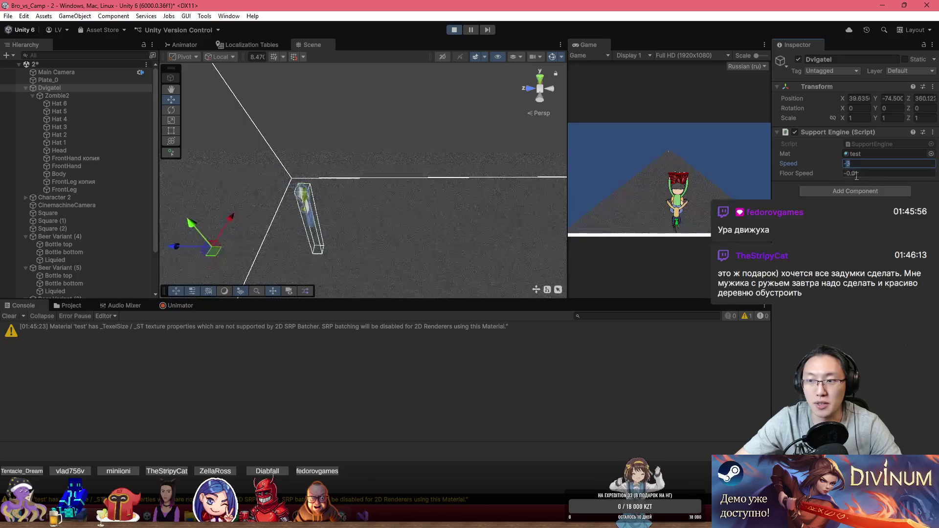
type("-6")
mouse_move(563, 174)
left_mouse_down()
mouse_move(478, 171)
mouse_move(471, 191)
mouse_move(460, 190)
left_mouse_up()
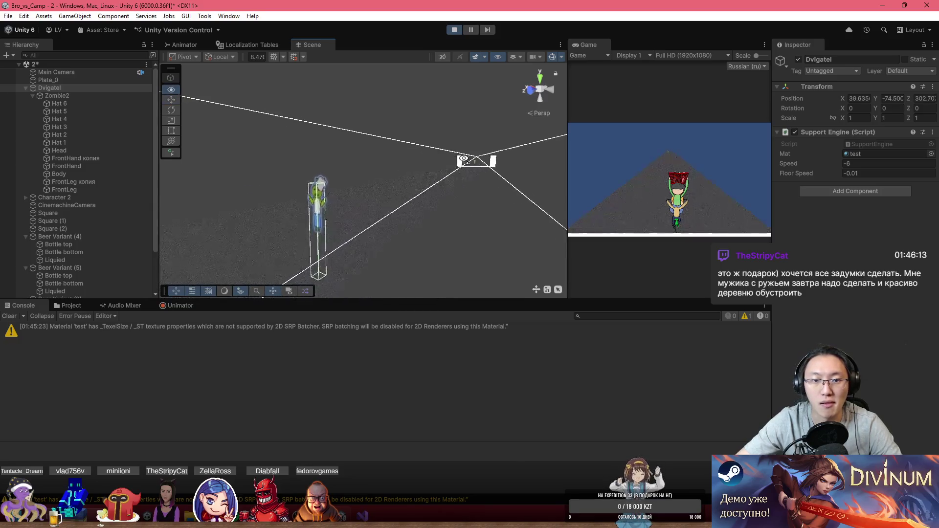
mouse_move(380, 161)
left_mouse_down()
mouse_move(341, 184)
mouse_move(718, 151)
left_mouse_up()
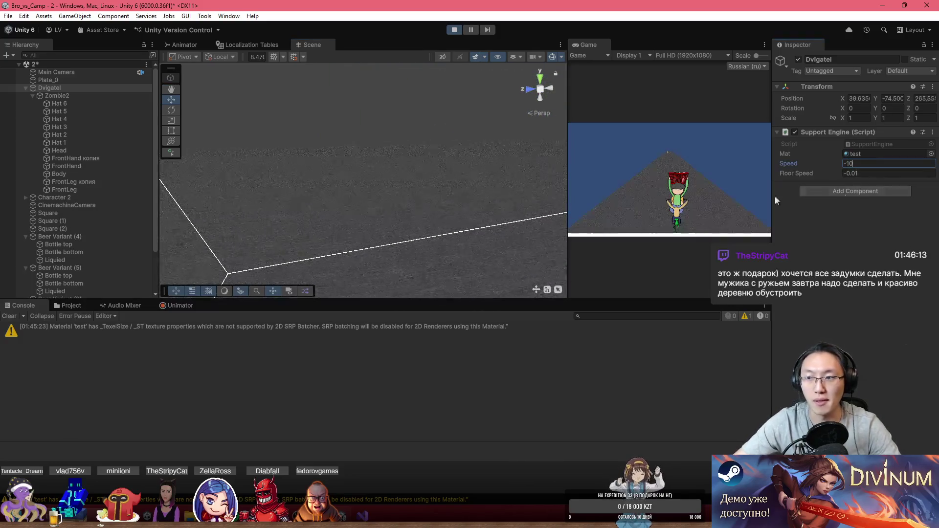
mouse_move(349, 278)
left_mouse_down()
mouse_move(561, 171)
mouse_move(719, 166)
mouse_move(834, 176)
left_mouse_up()
left_click(861, 164)
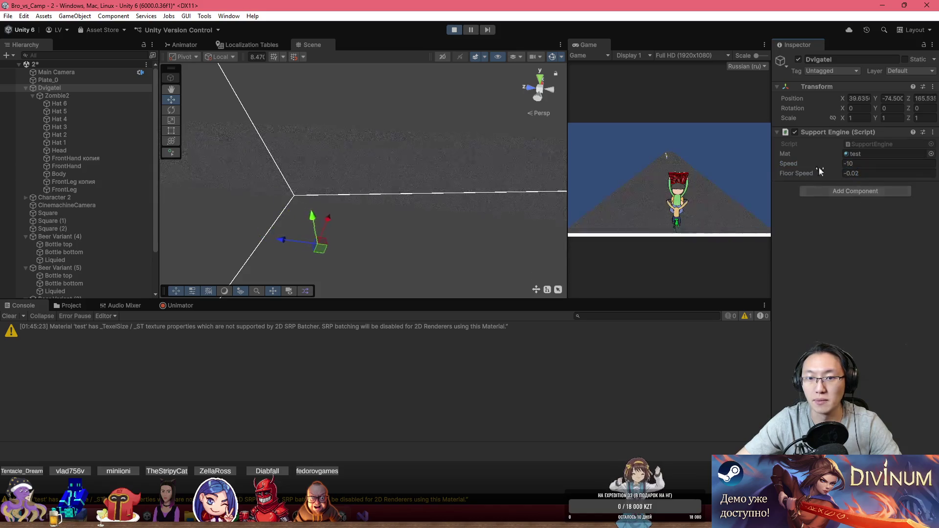
double_click(587, 44)
key("a")
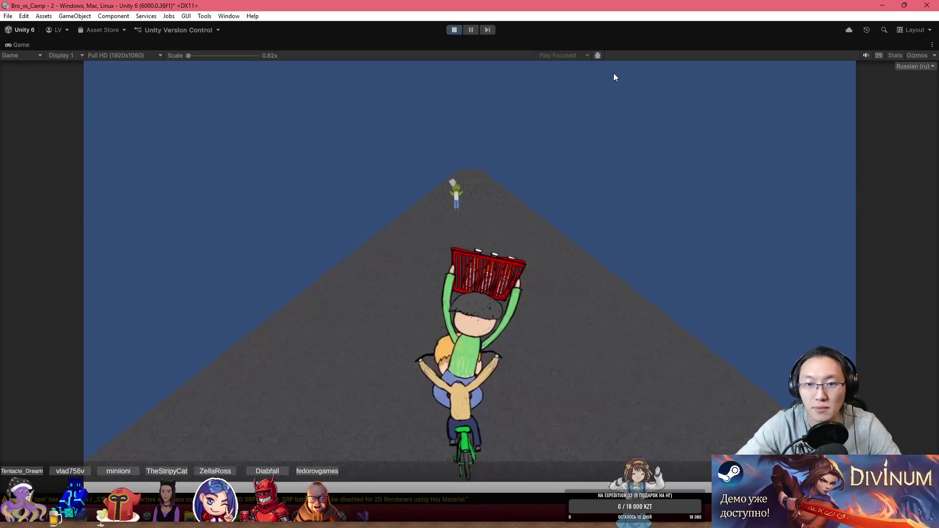
key("d")
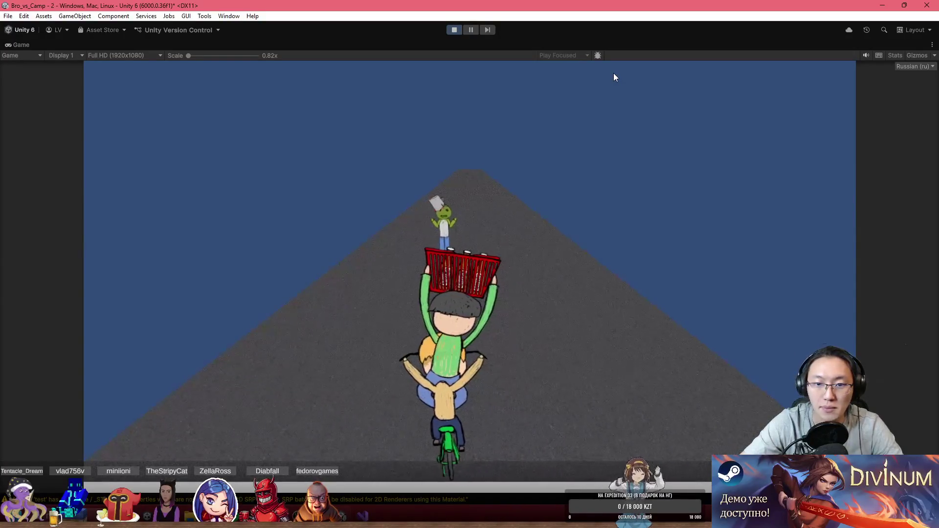
key("a")
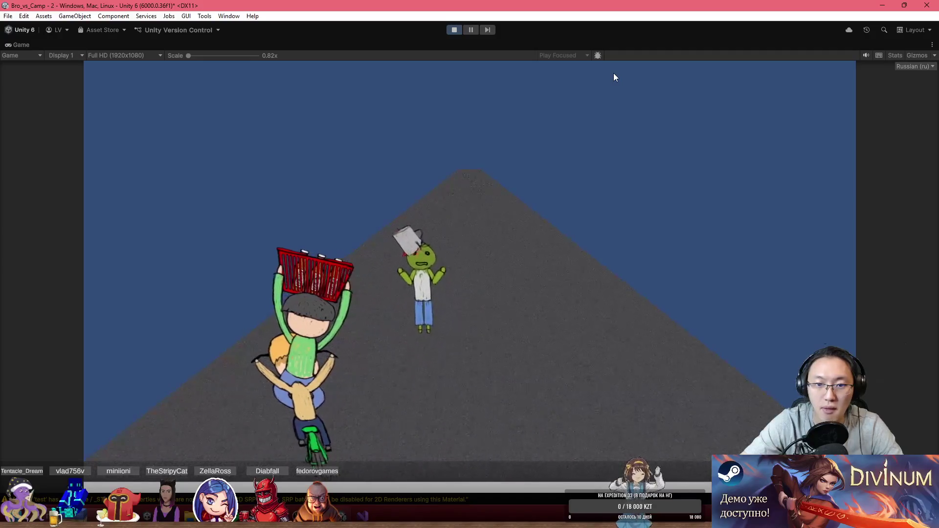
key("d")
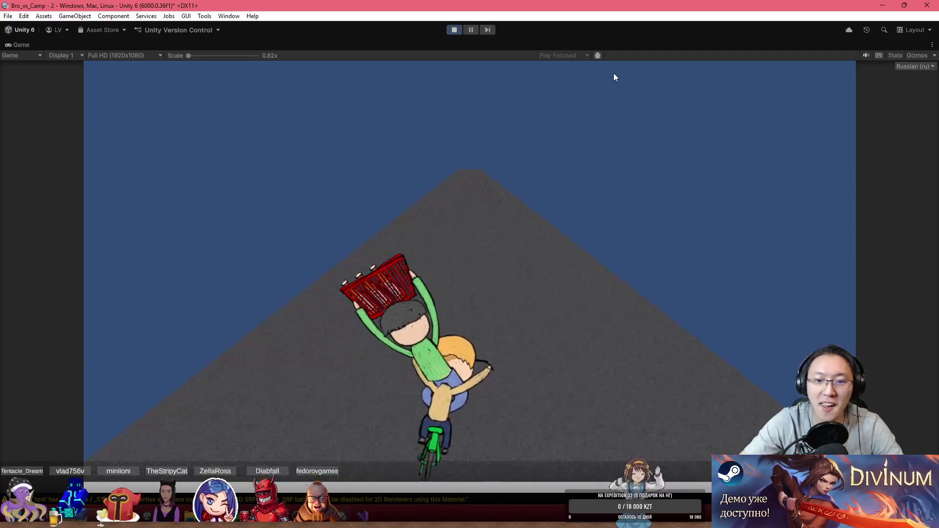
key("d")
key("d")
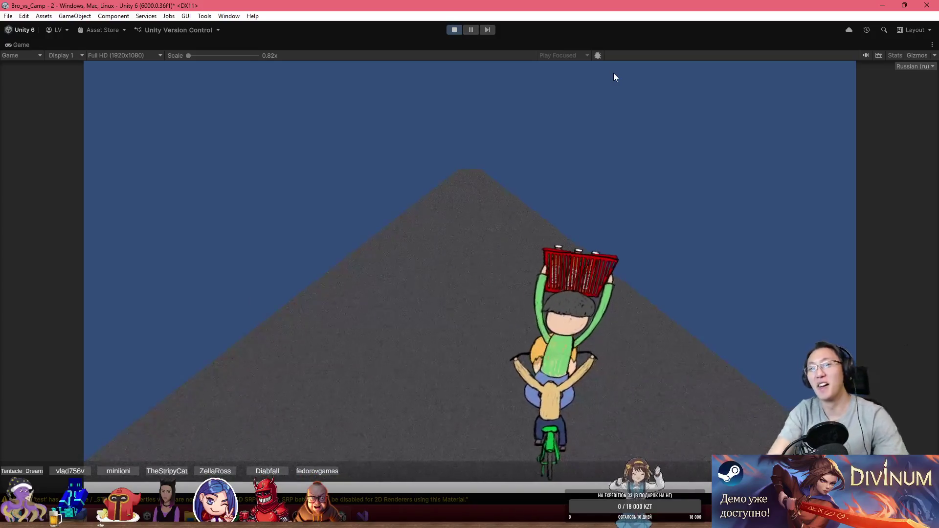
key("a")
key("d")
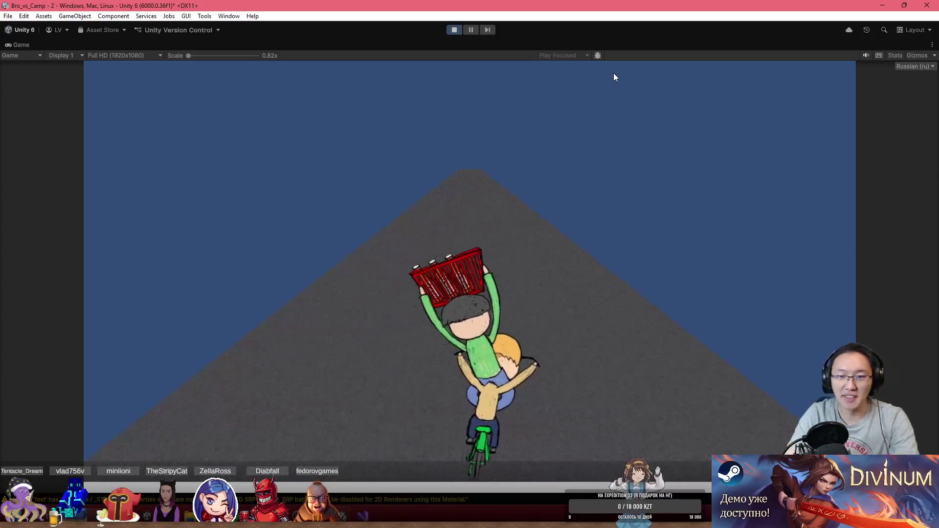
key("a")
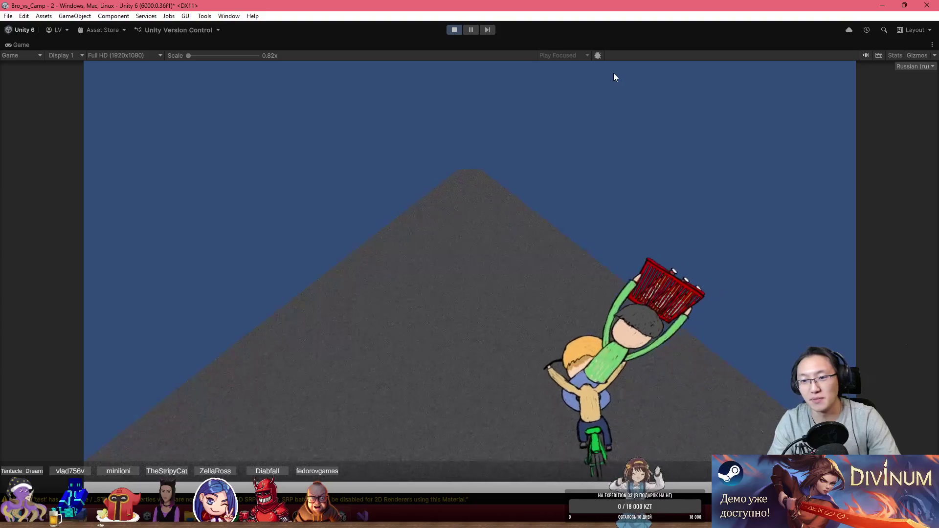
key("d")
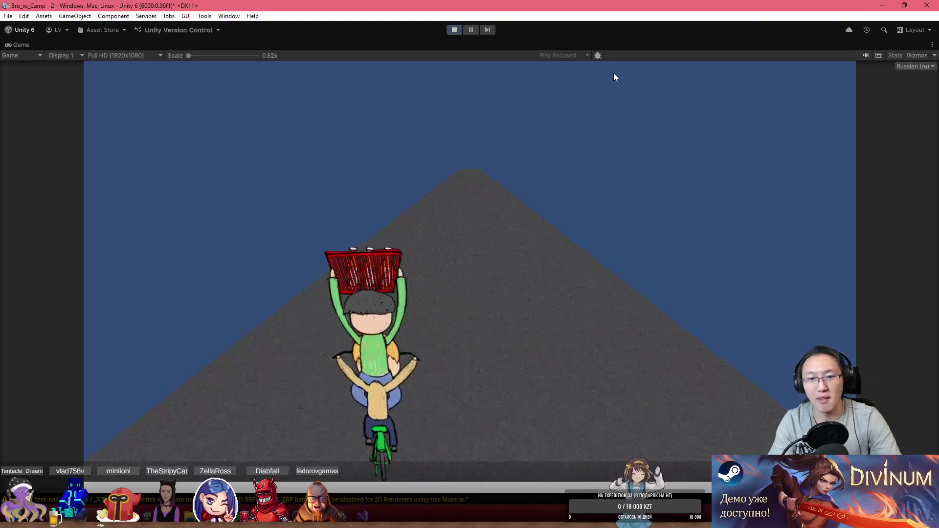
key("d")
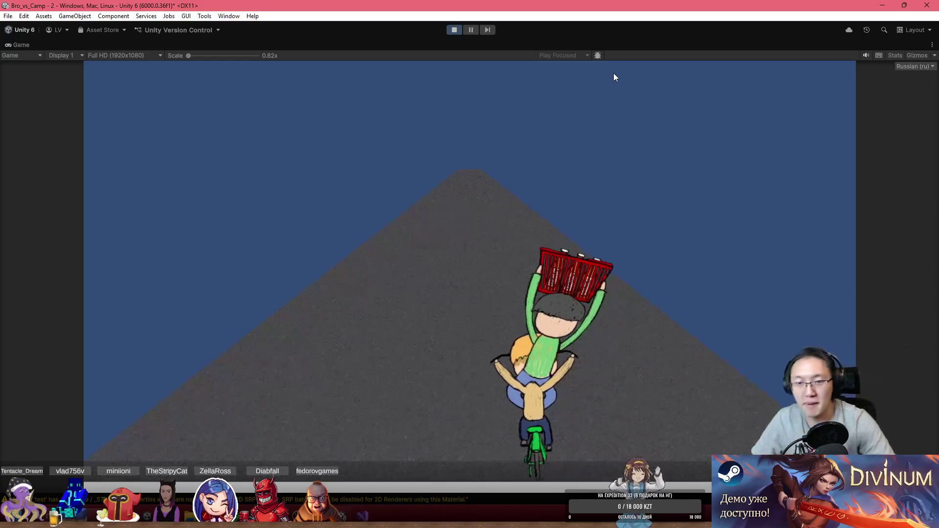
key("a")
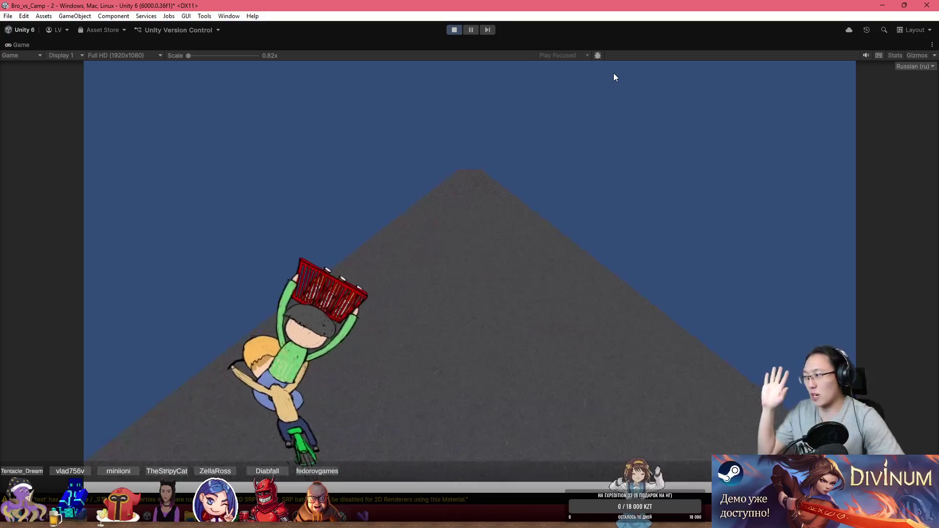
key("d")
key("d")
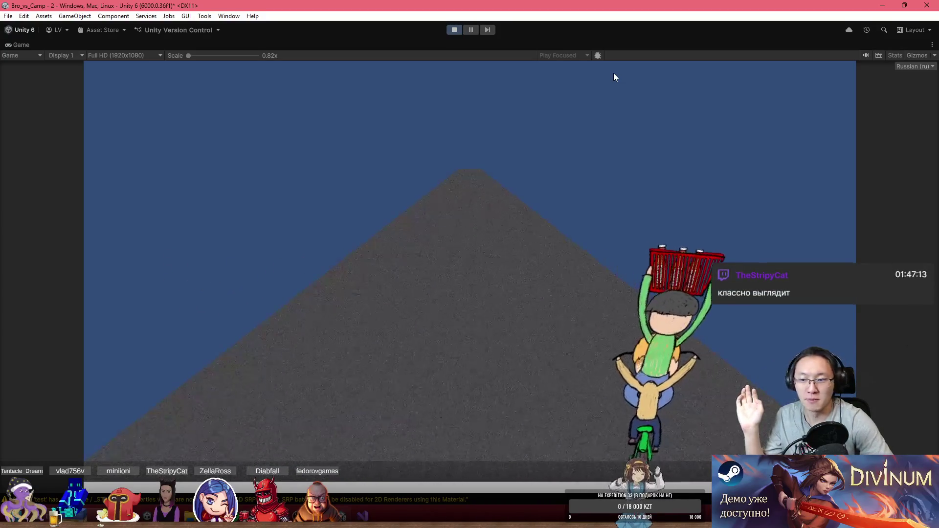
key("a")
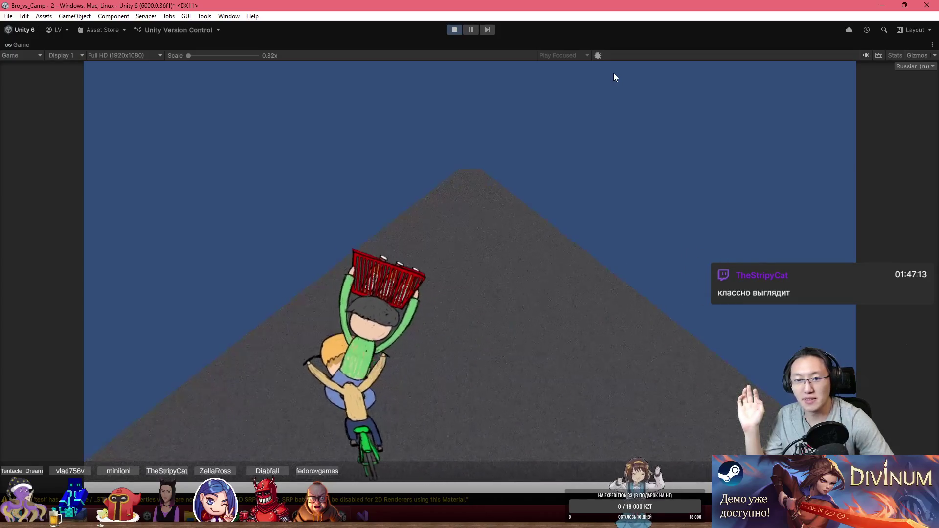
key("d")
key("a")
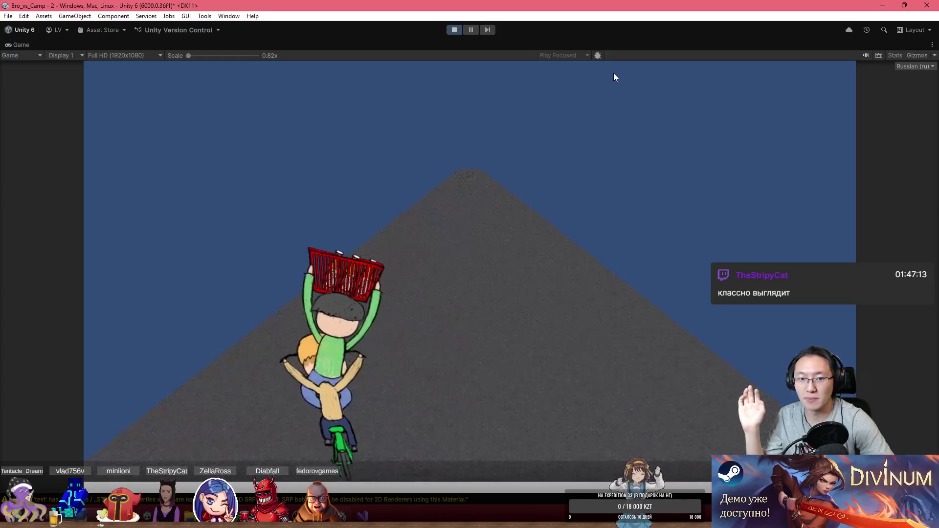
key("d")
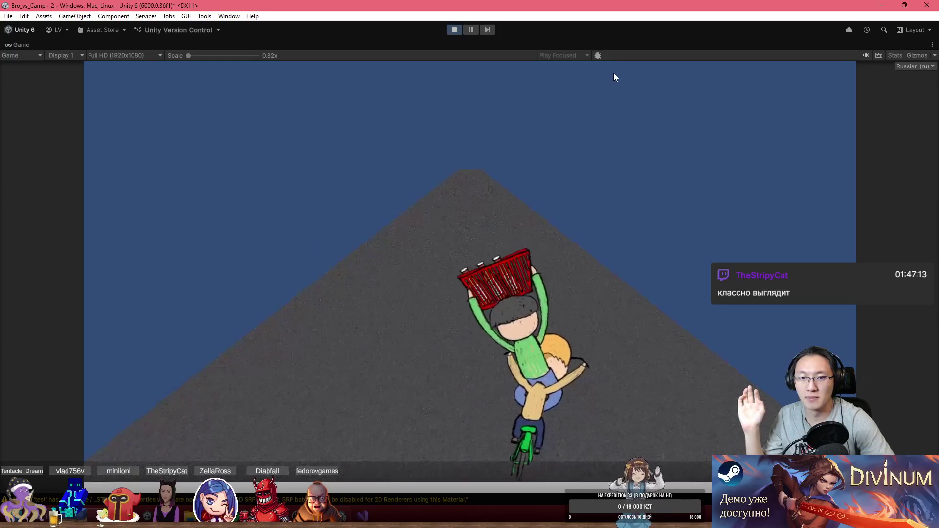
key("a")
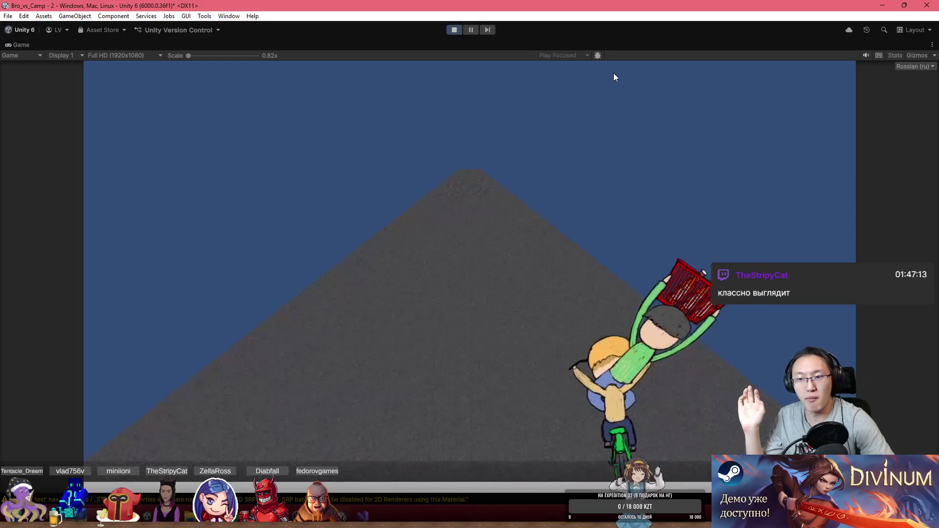
key("d")
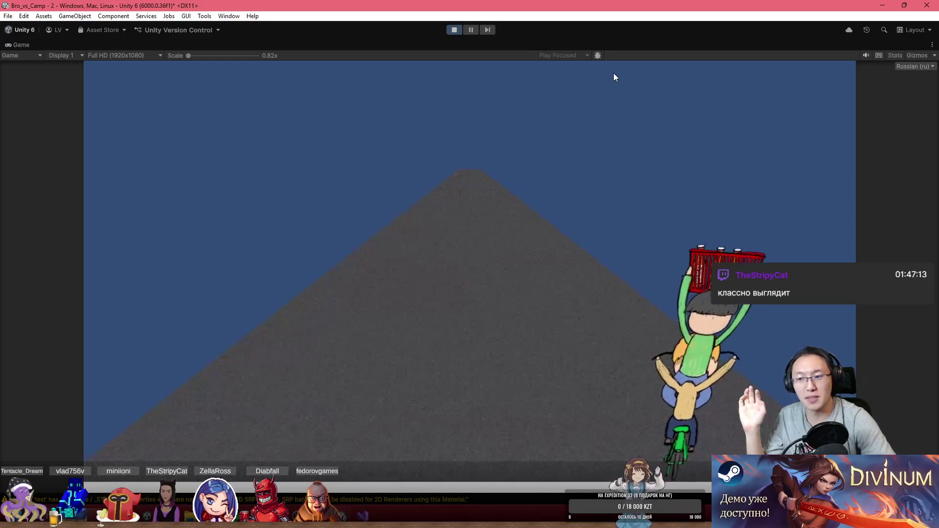
key("a")
key("d")
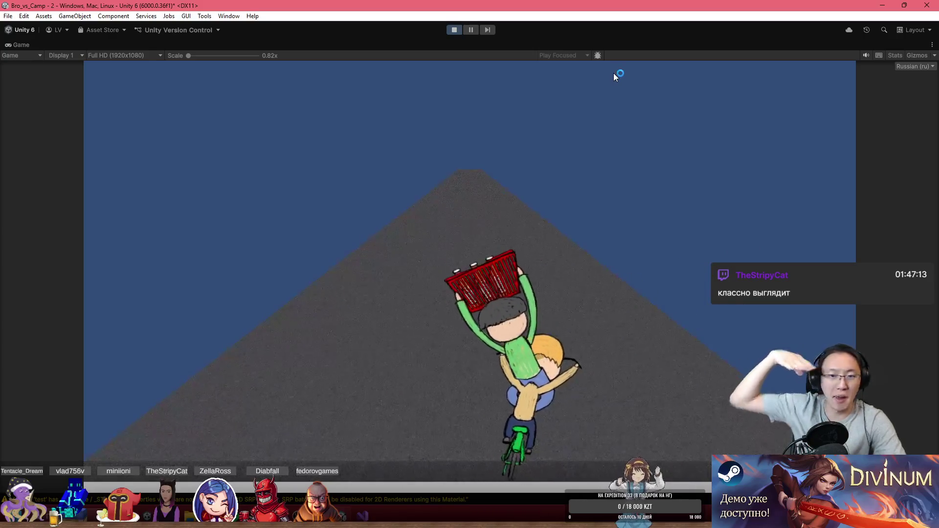
key("a")
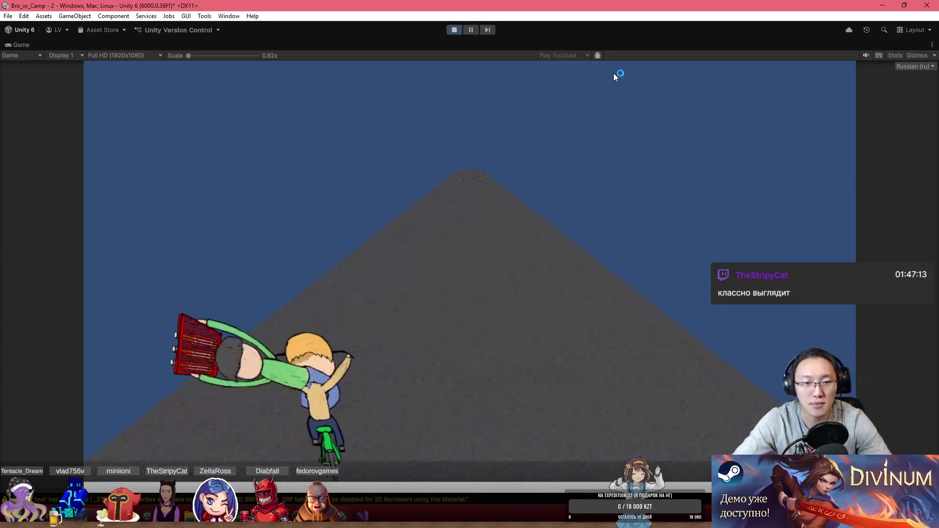
key("d")
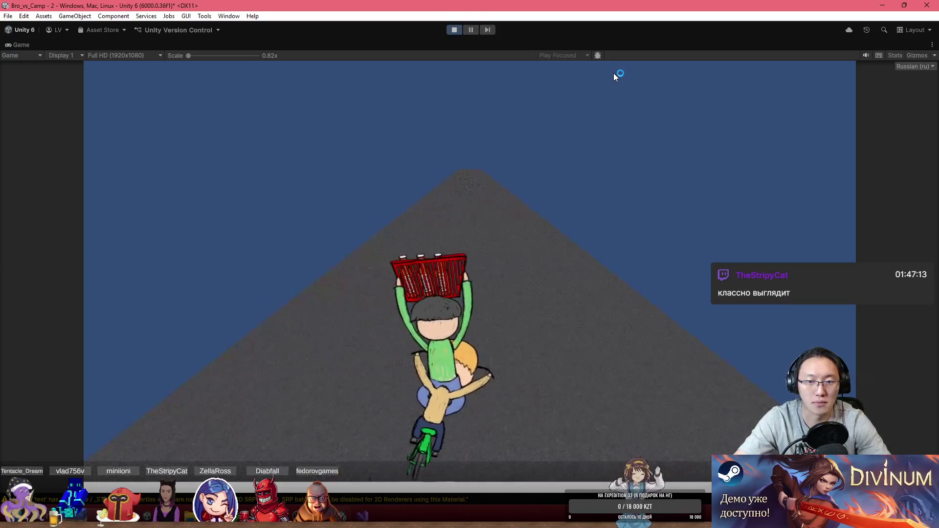
key("d")
key("a")
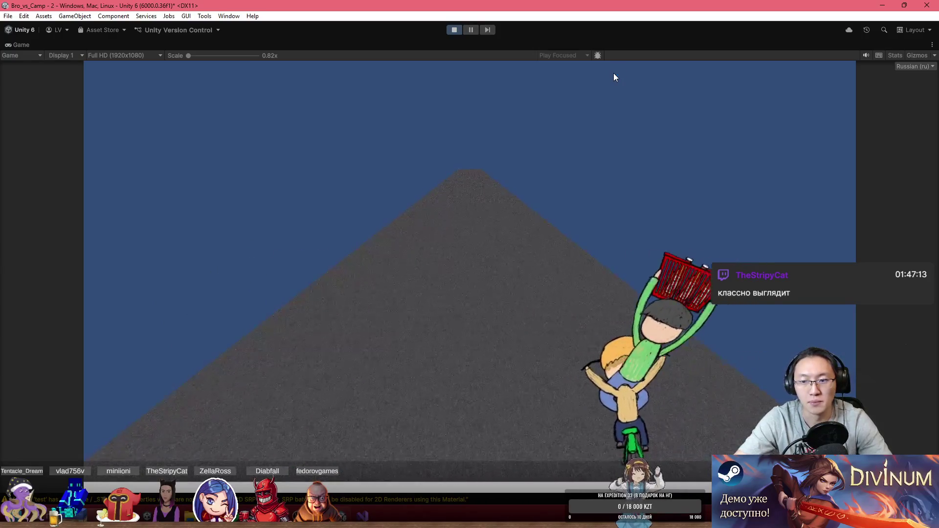
key("d")
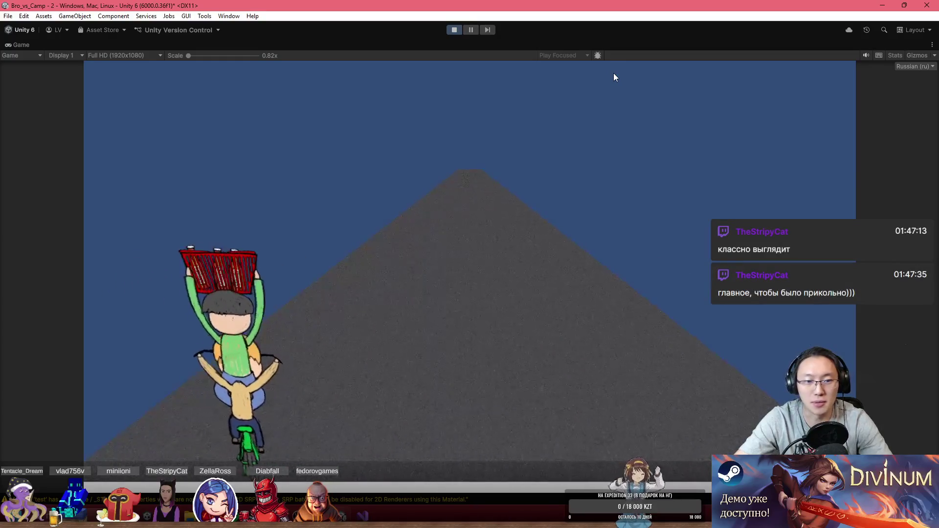
key("a")
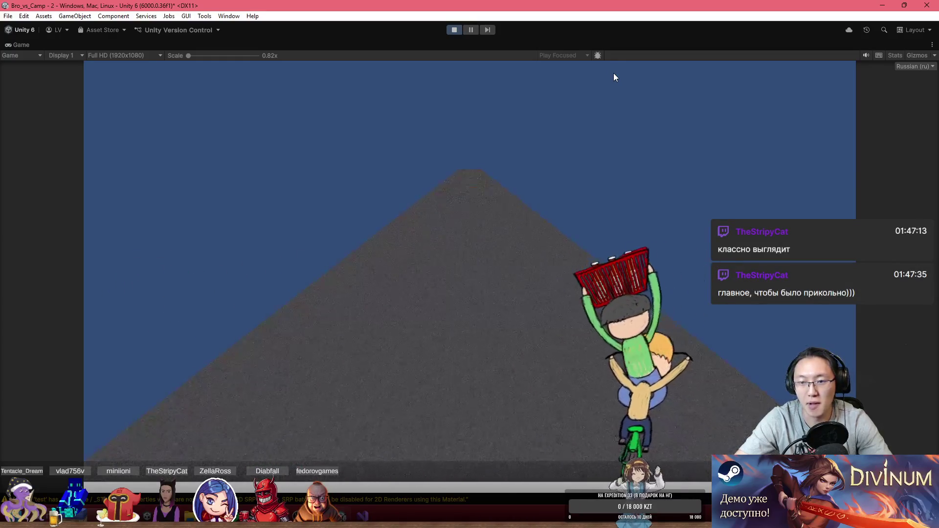
key("d")
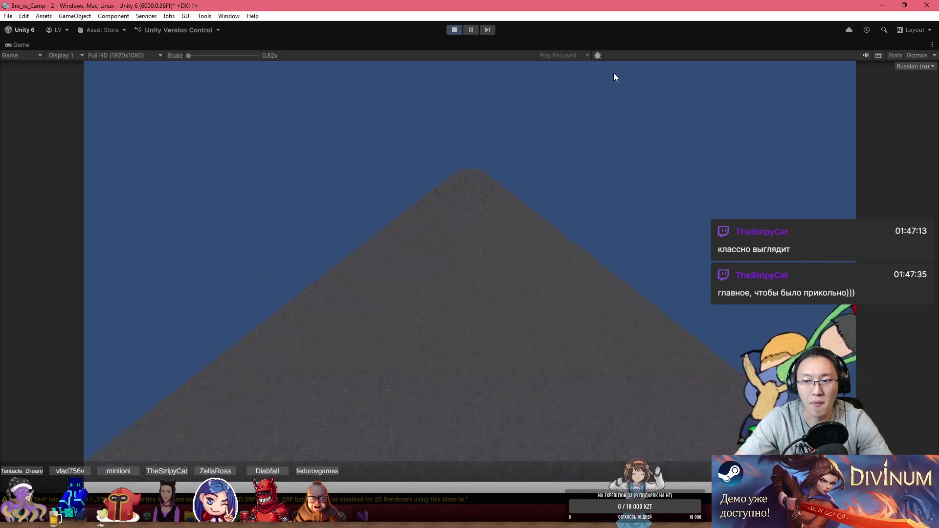
key("a")
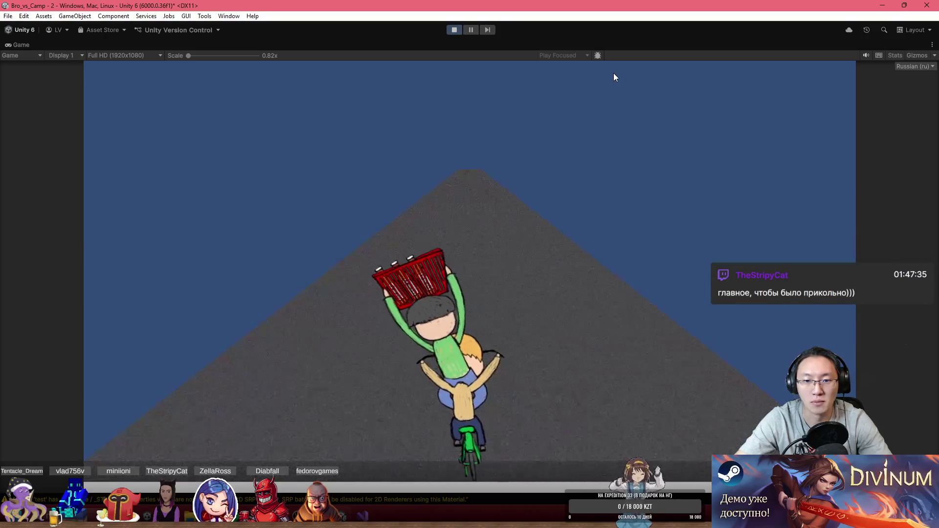
key("d")
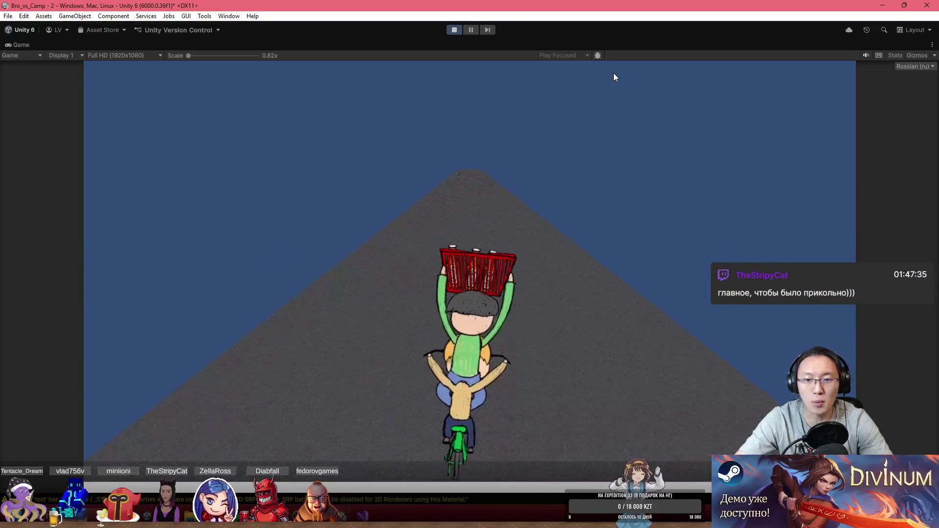
key("a")
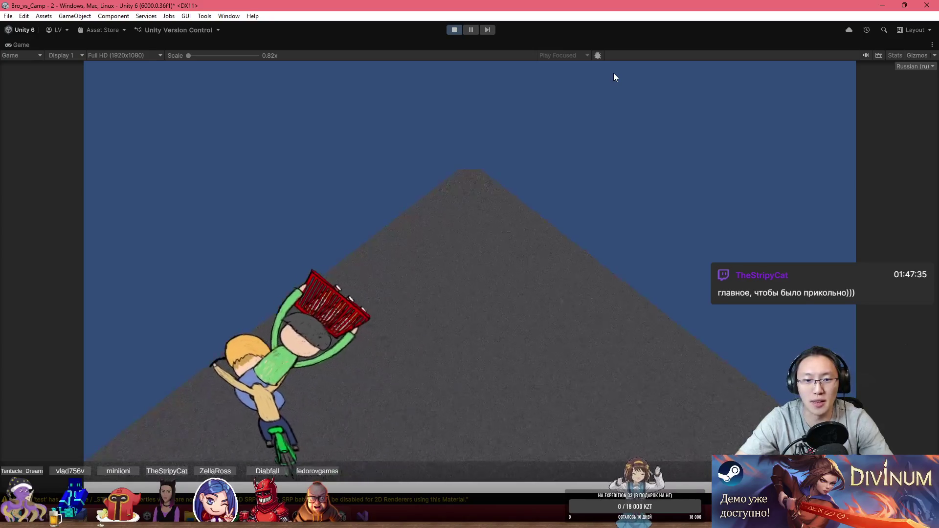
key("d")
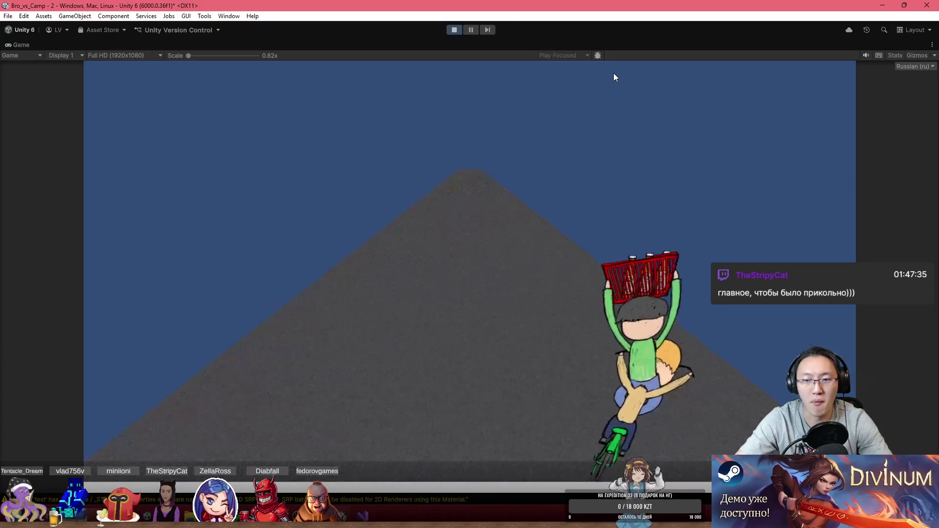
key("a")
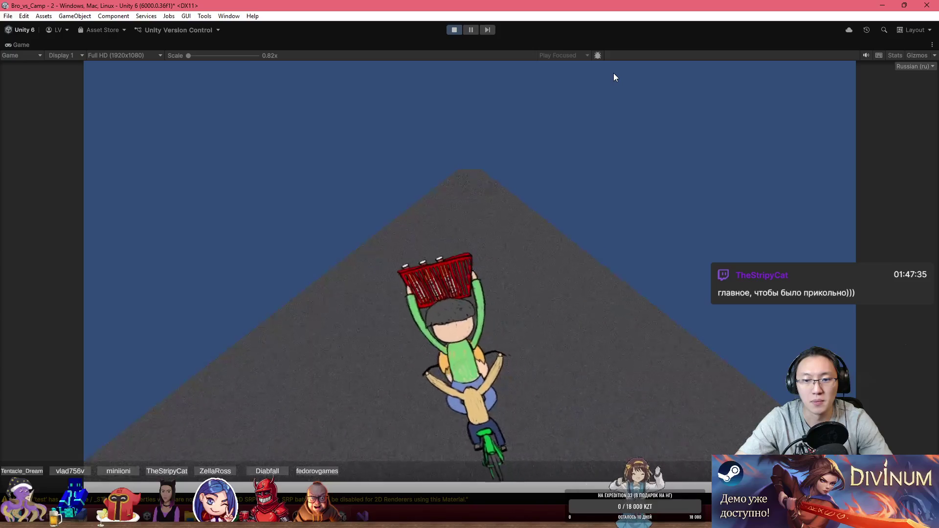
key("d")
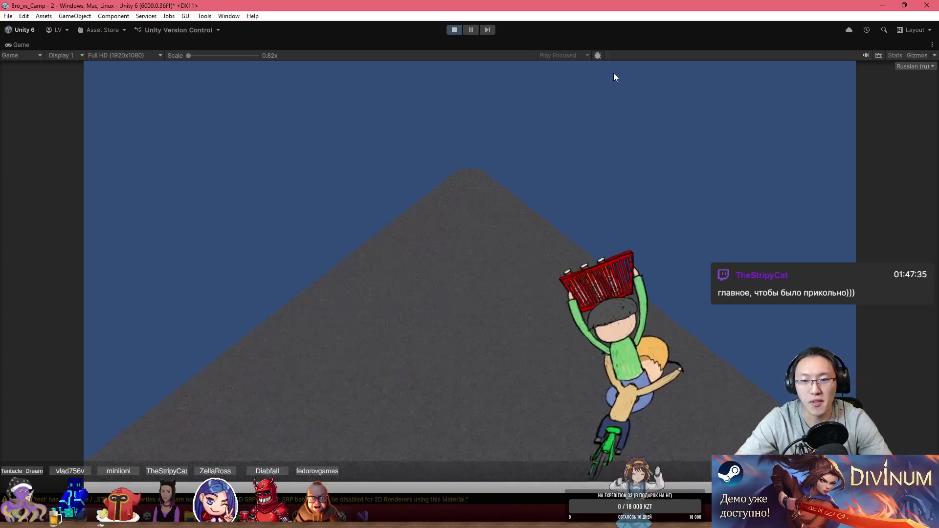
key("a")
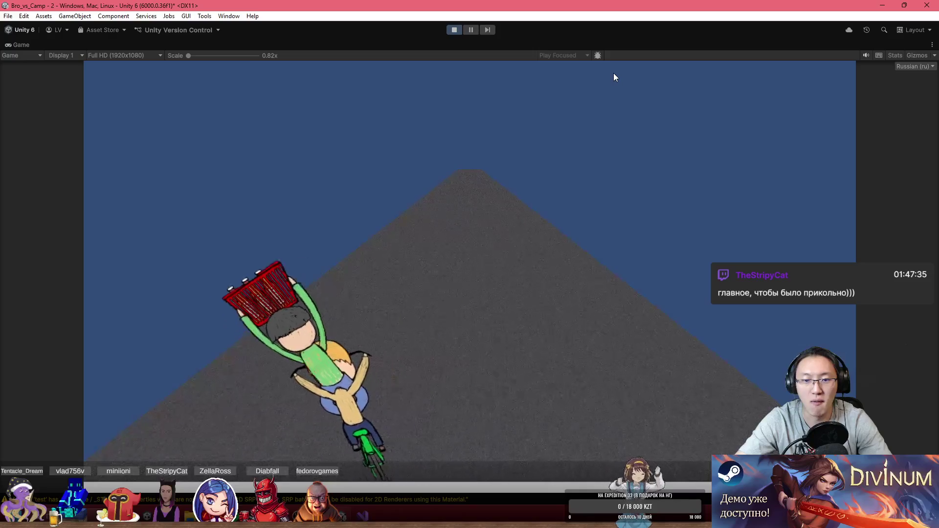
key("d")
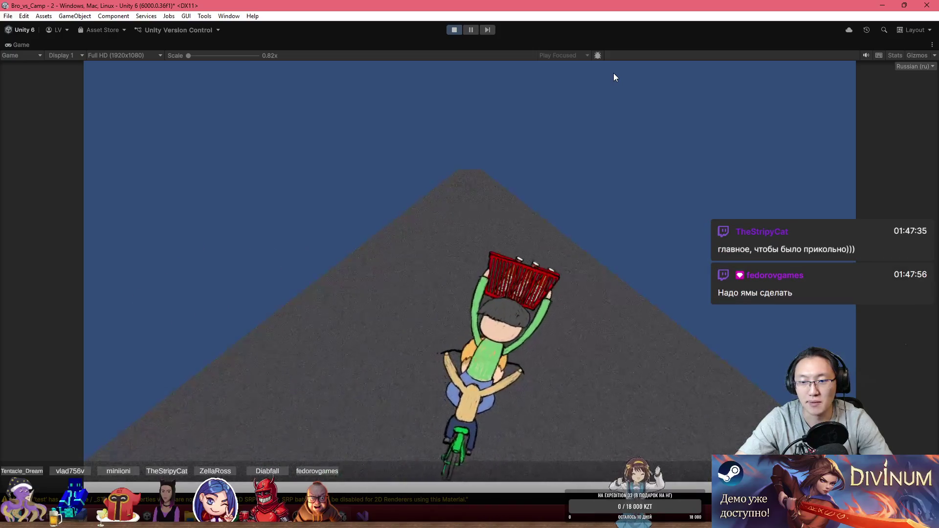
key("a")
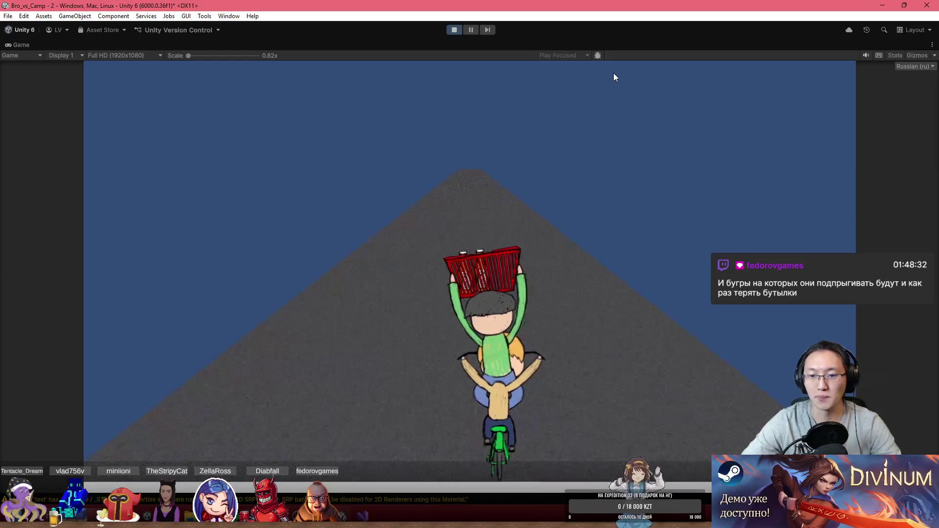
- Stop the game and bring the road into view in the Scene view
left_click(453, 30)
left_click_drag(474, 210, 322, 137)
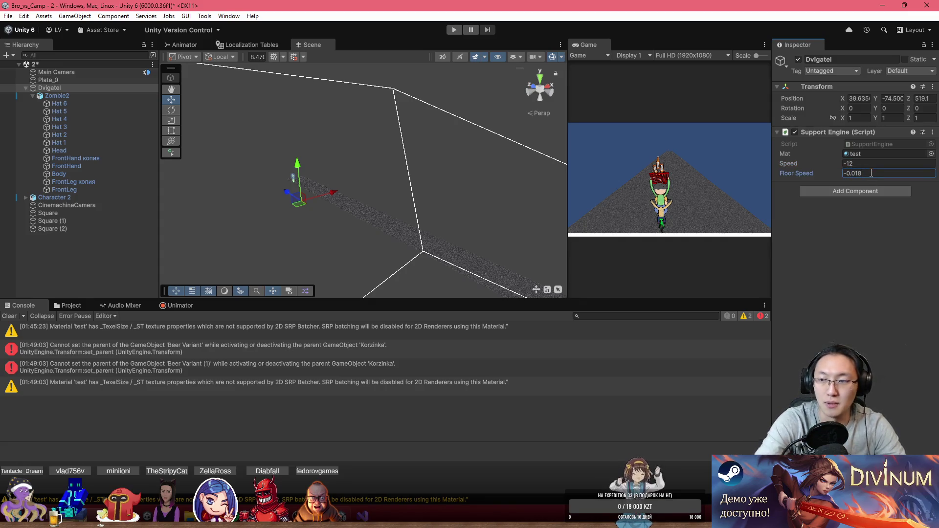
mouse_move(330, 134)
left_mouse_down()
mouse_move(341, 145)
mouse_move(279, 163)
mouse_move(280, 175)
mouse_move(373, 211)
mouse_move(295, 230)
left_mouse_up()
- Duplicate Zombie2 five times along the road, then play the game maximized
left_click(97, 96)
key("ctrl+d")
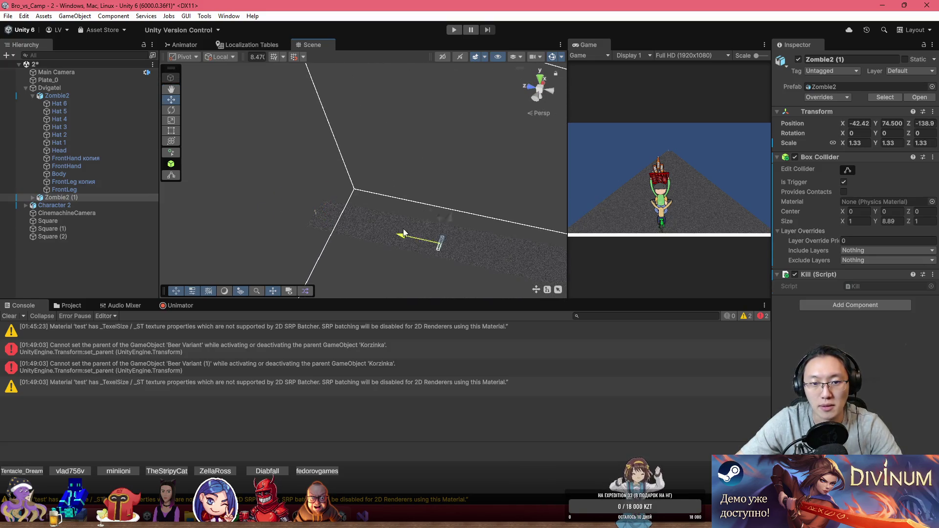
mouse_move(509, 221)
left_mouse_down()
mouse_move(484, 234)
mouse_move(489, 225)
mouse_move(355, 206)
left_mouse_up()
key("ctrl+d")
left_click_drag(413, 188, 420, 189)
key("ctrl+d")
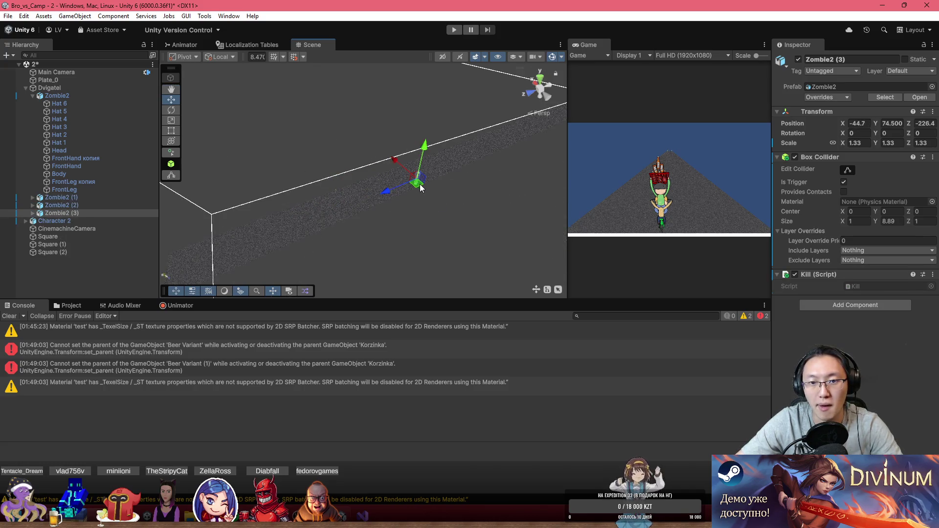
key("ctrl+d")
mouse_move(463, 156)
left_mouse_down()
mouse_move(512, 142)
mouse_move(490, 118)
mouse_move(420, 112)
left_mouse_up()
key("ctrl+d")
key("ctrl+d")
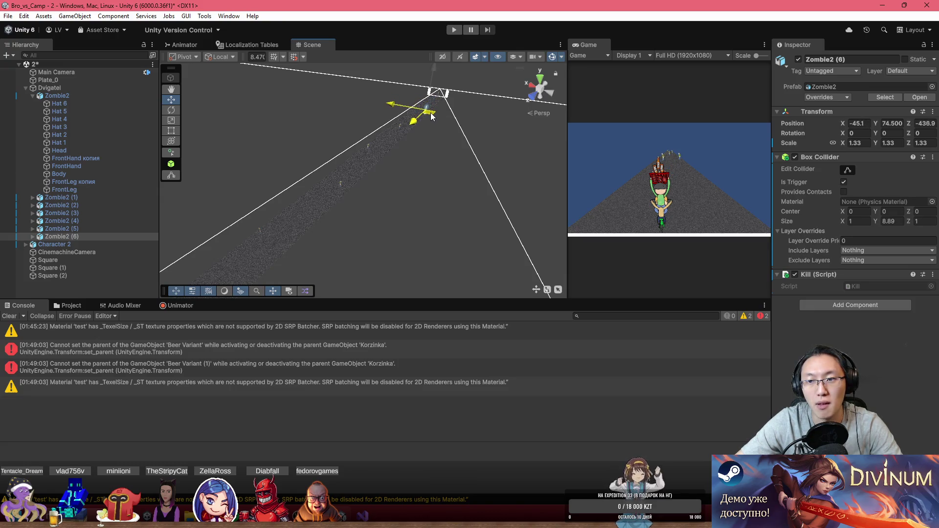
double_click(596, 44)
left_click(455, 31)
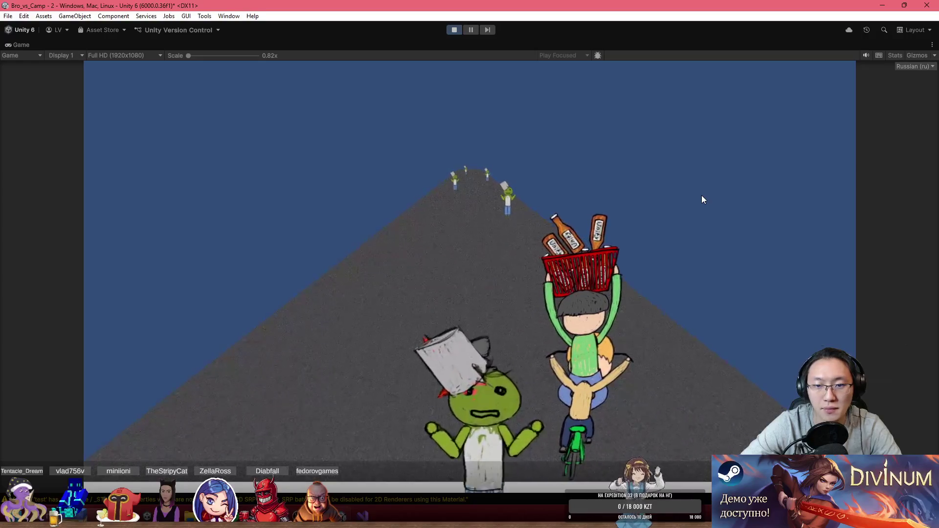
- Change Dvigatel's Speed to -12 during play, watch the maximized Game view, then stop play
double_click(519, 43)
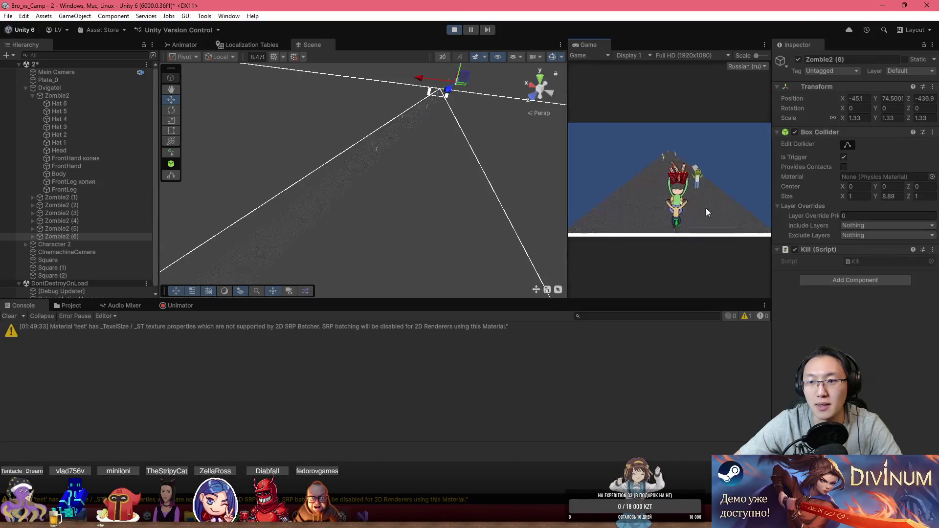
left_click(71, 87)
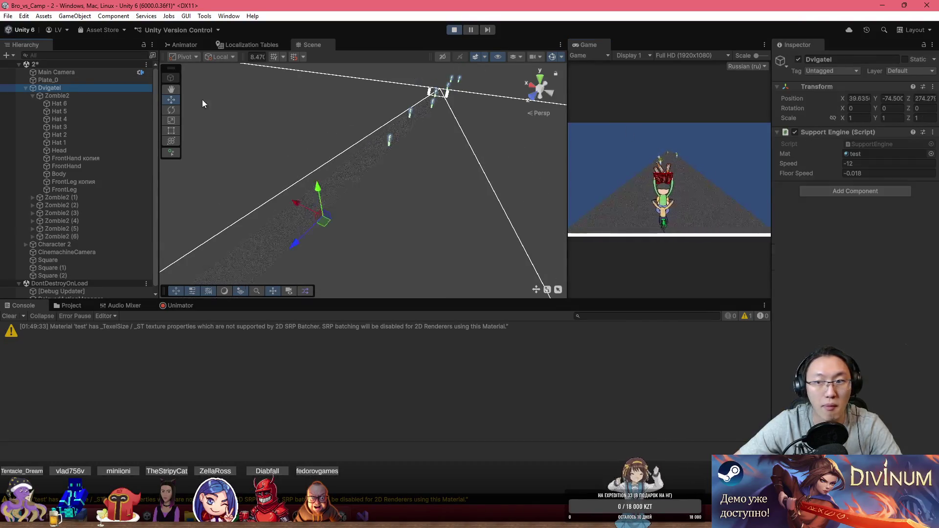
double_click(846, 164)
type("-20")
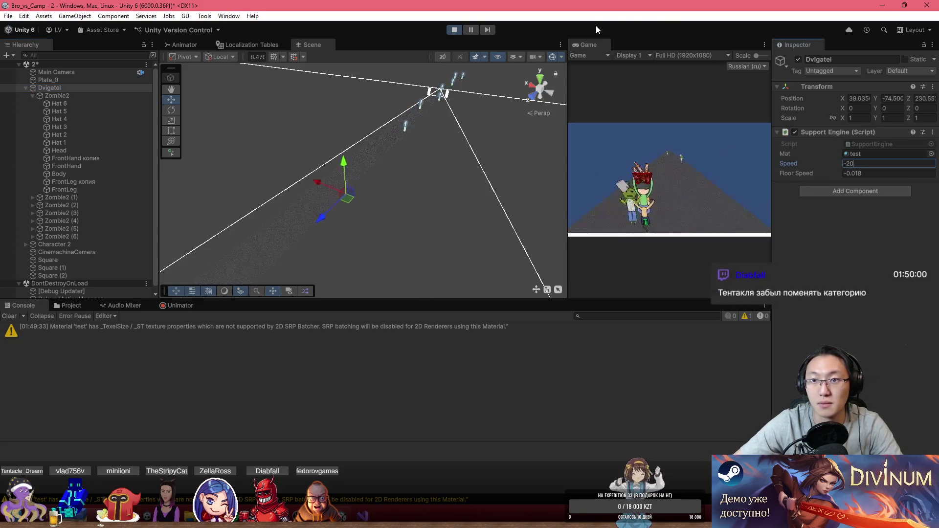
double_click(597, 45)
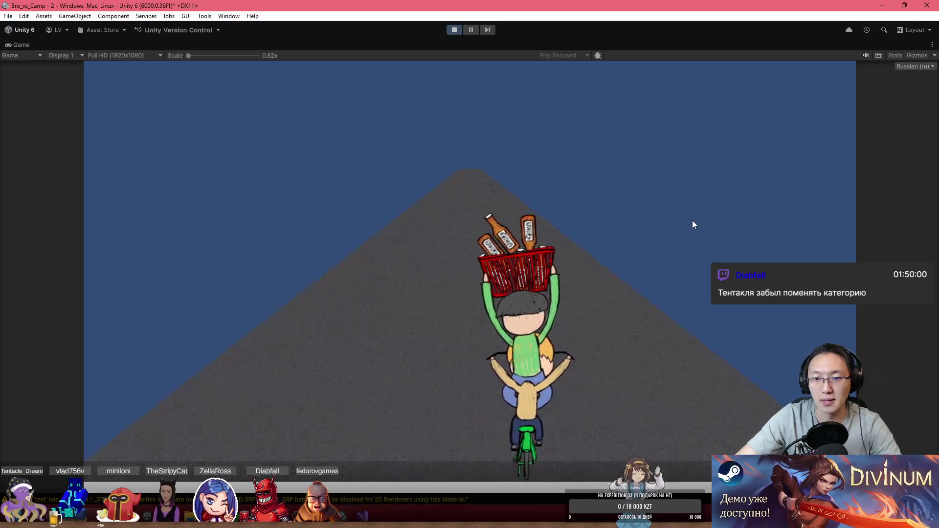
left_click(459, 28)
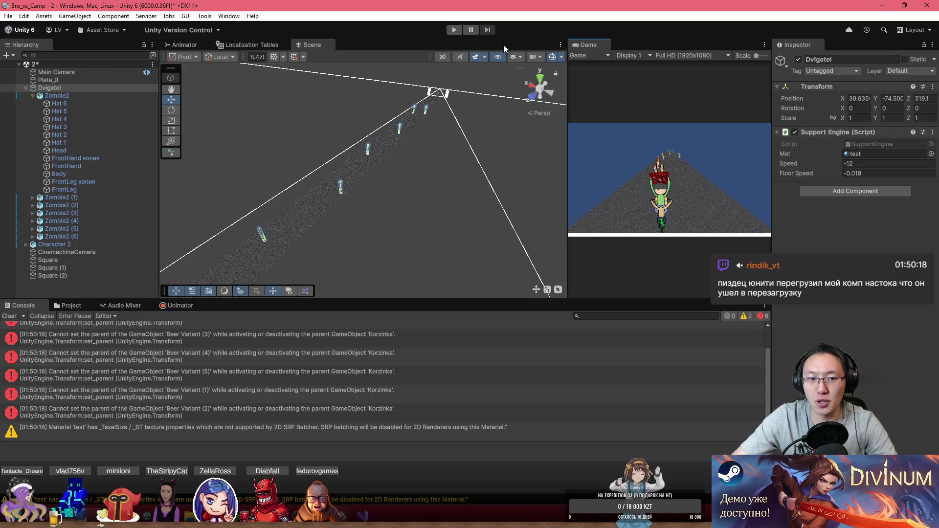
- Clear the Console and set Dvigatel's Support Engine Speed to -20
left_click_drag(352, 146, 292, 188)
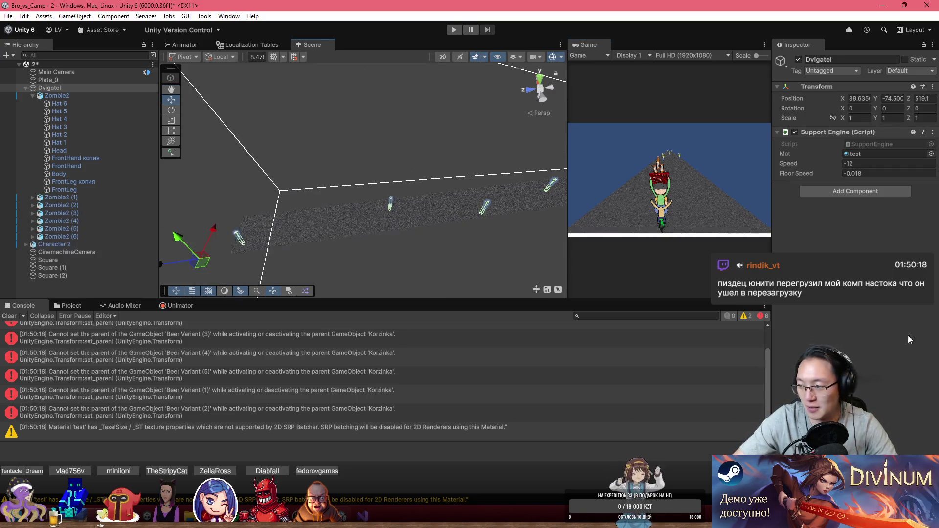
key("shift+F2")
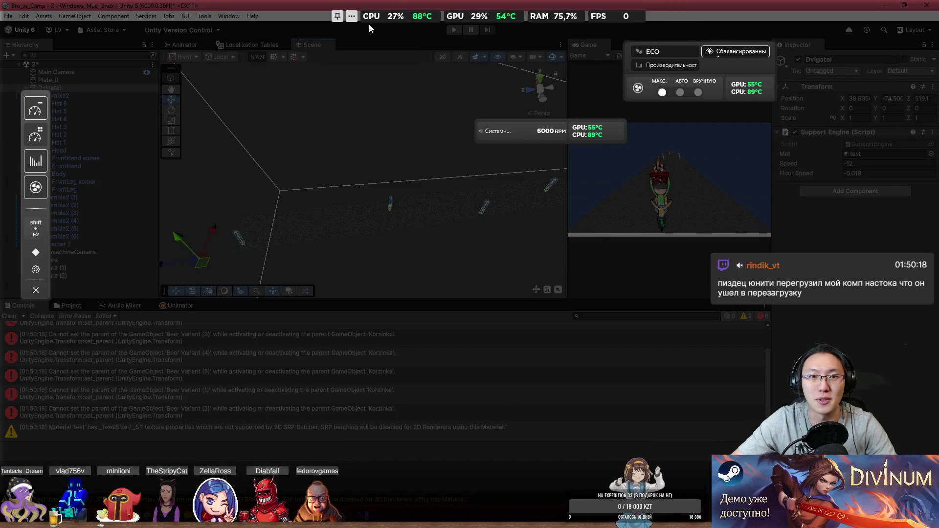
left_click(337, 16)
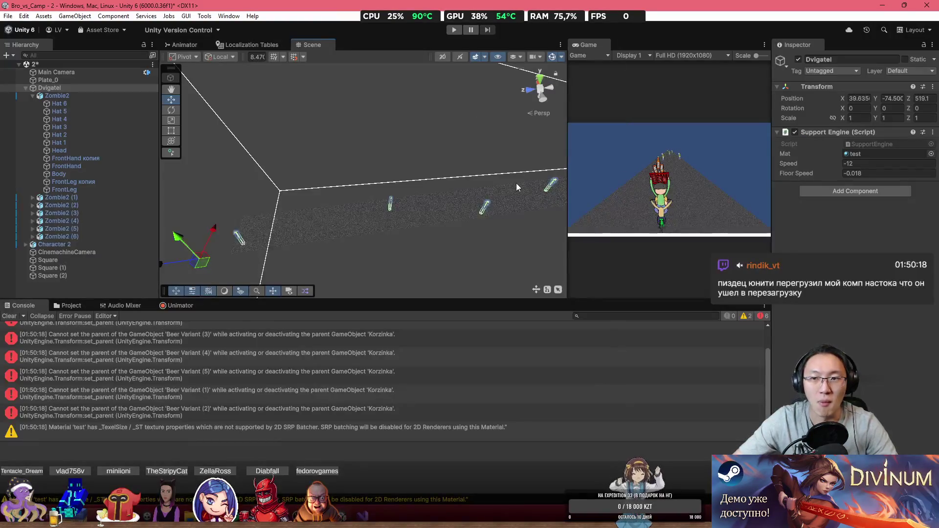
left_click(7, 316)
mouse_move(371, 205)
left_mouse_down()
mouse_move(428, 200)
mouse_move(471, 222)
mouse_move(636, 180)
mouse_move(690, 155)
mouse_move(748, 174)
left_mouse_up()
left_click(871, 165)
right_click(846, 165)
left_click(876, 317)
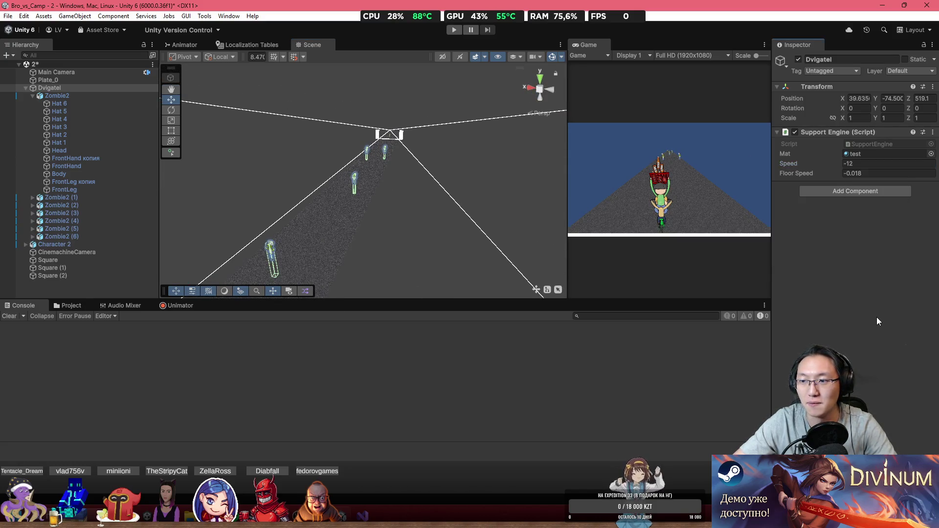
type("20")
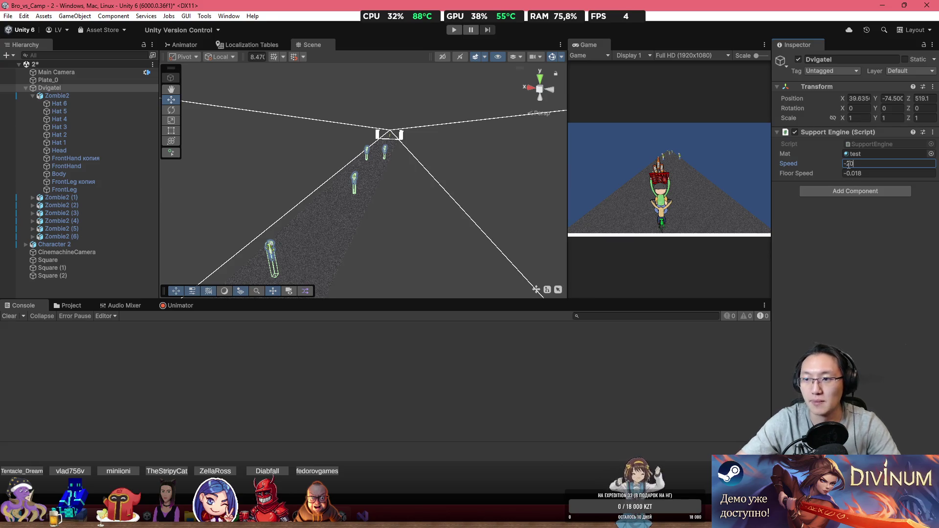
- Playtest the road in the maximized Game view, then stop, restore the layout and clear the Console
double_click(581, 43)
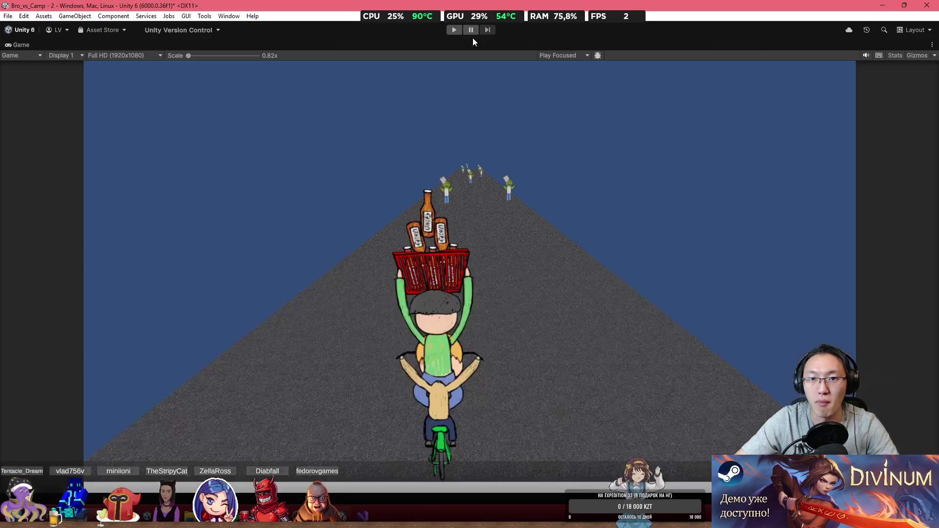
left_click(457, 30)
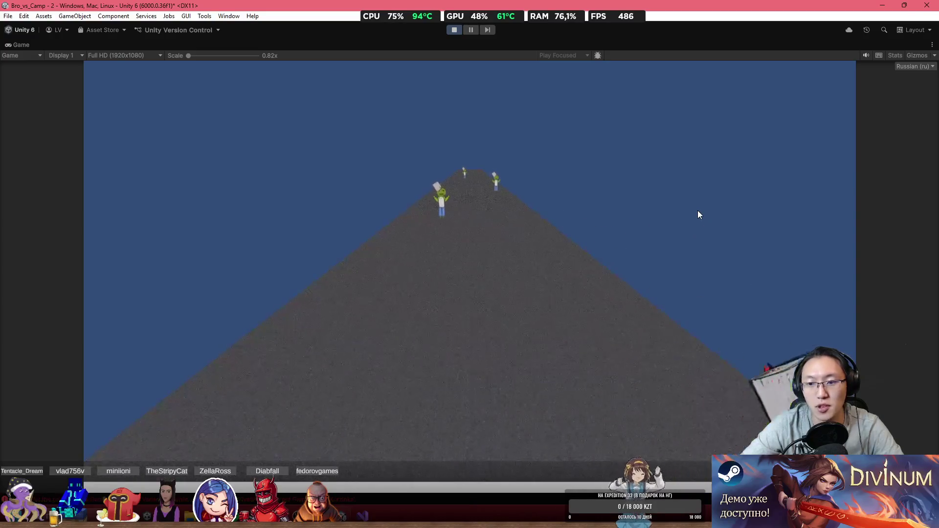
left_click(452, 33)
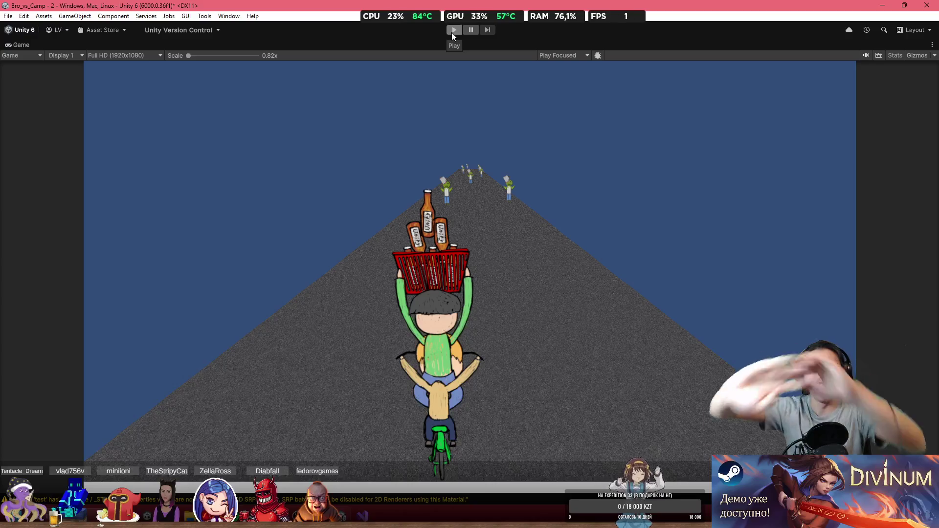
double_click(370, 45)
mouse_move(469, 159)
left_mouse_down()
mouse_move(318, 196)
mouse_move(505, 138)
mouse_move(591, 127)
mouse_move(626, 135)
mouse_move(705, 109)
mouse_move(897, 122)
mouse_move(71, 116)
mouse_move(124, 110)
left_mouse_up()
left_click(10, 316)
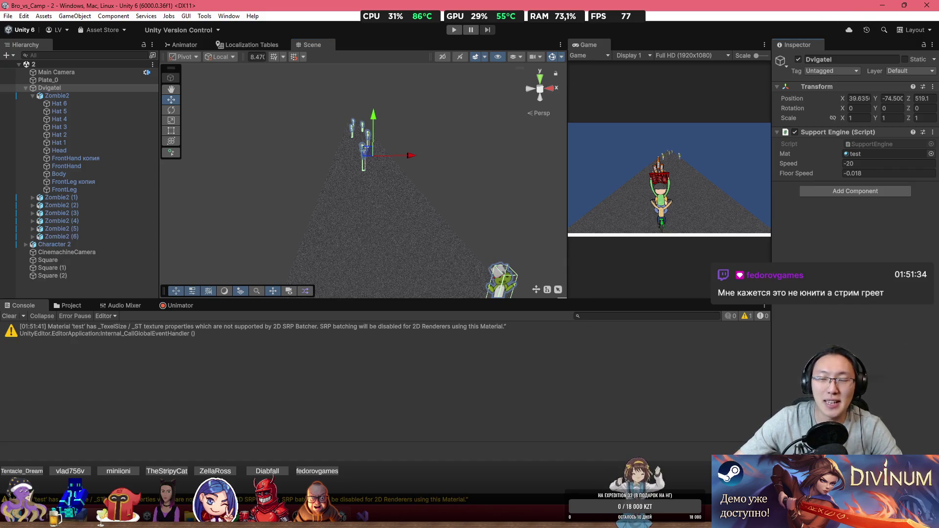
- Minimize Unity and Visual Studio, close Unity Hub, move Telegram right, and minimize Steam
left_click(882, 6)
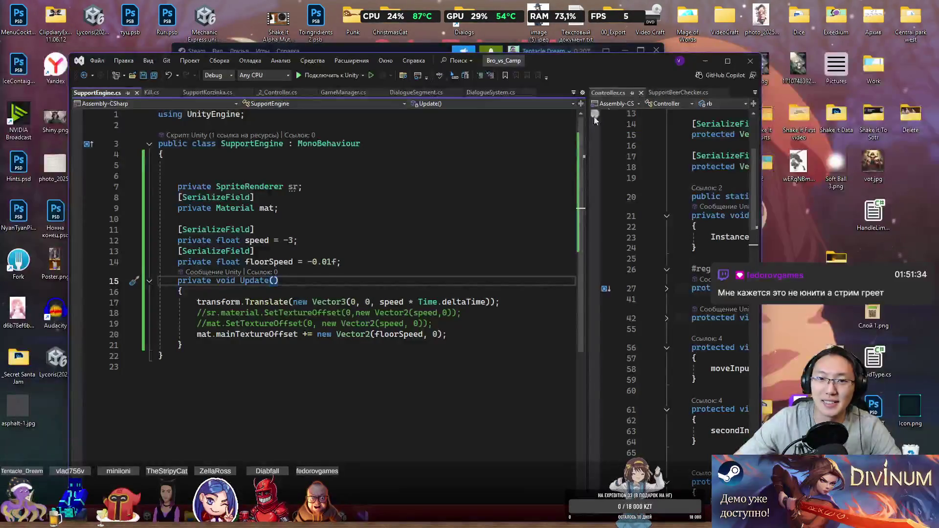
left_click(711, 65)
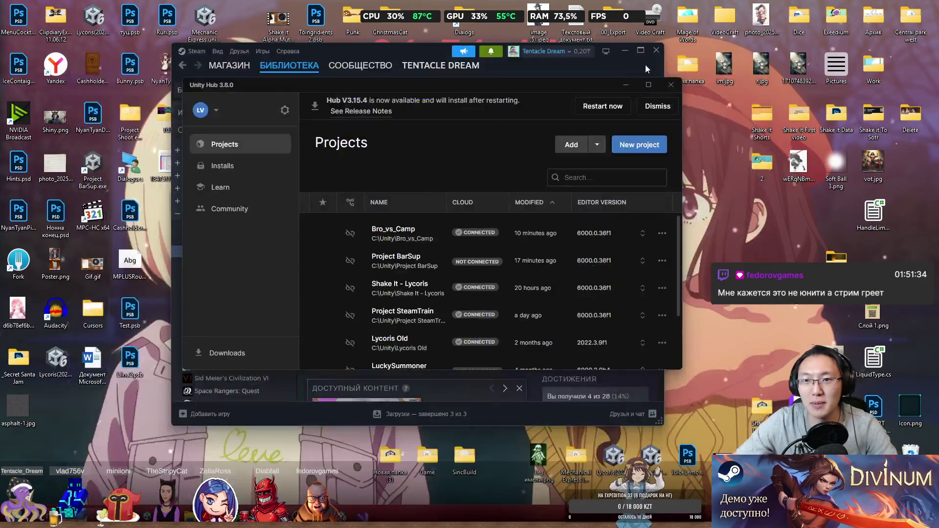
left_click(669, 86)
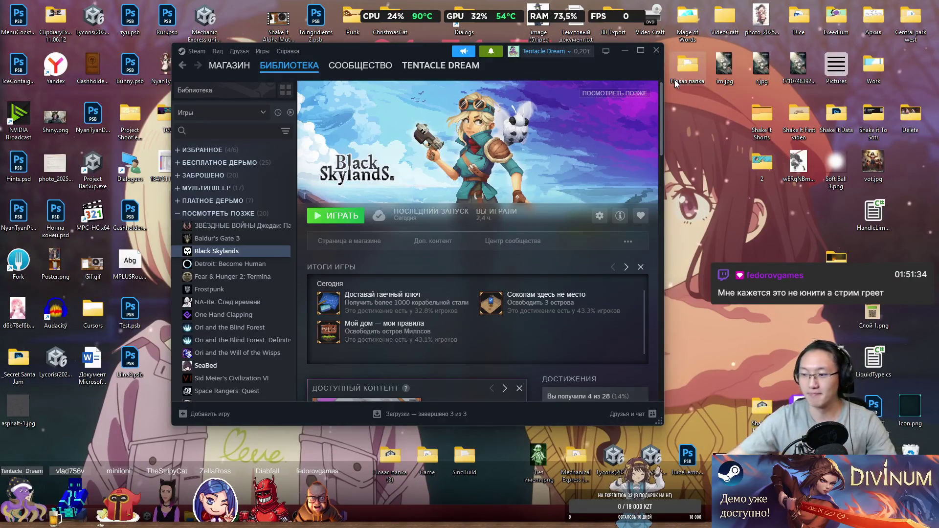
left_click(362, 516)
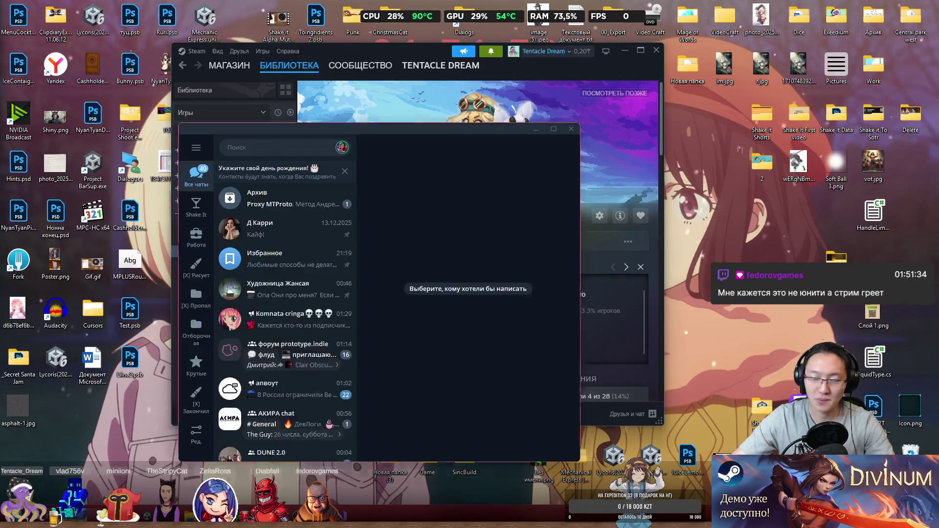
left_click_drag(433, 128, 749, 155)
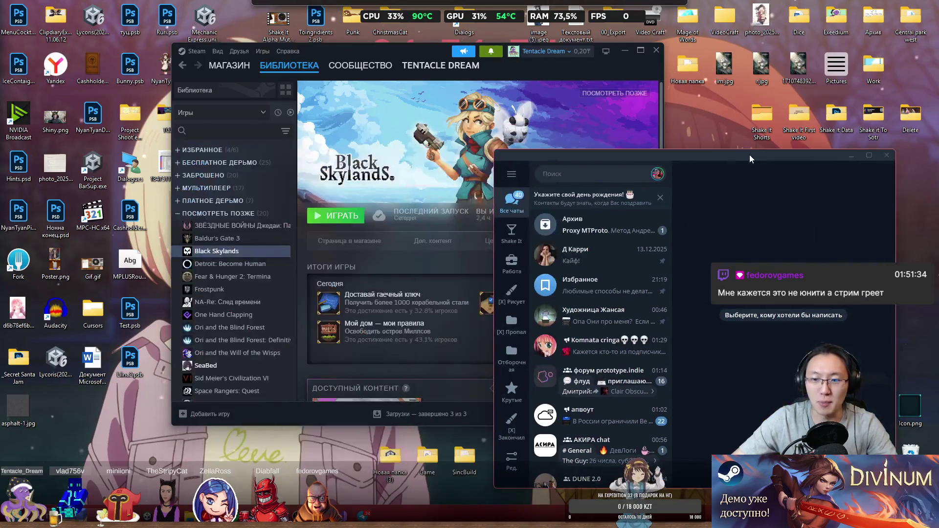
left_click(625, 50)
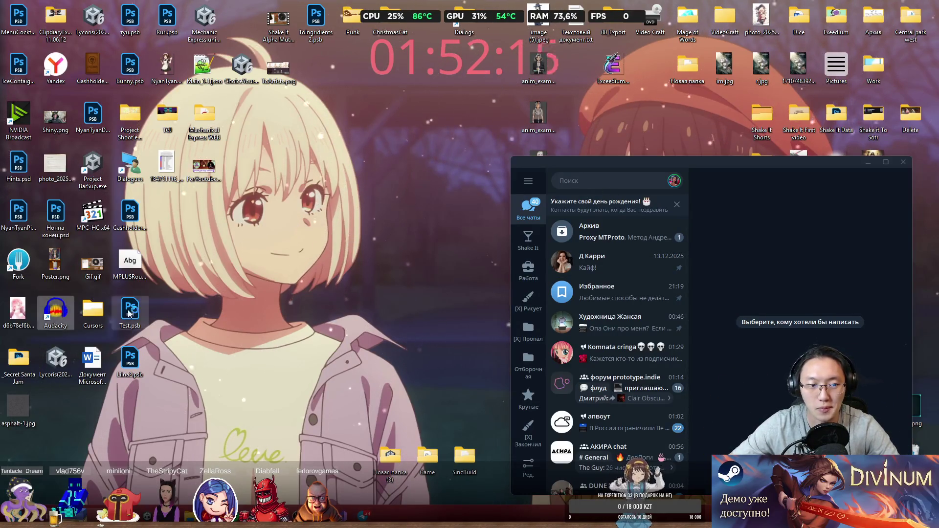
- Open the Избранное chat in Telegram and select the 20:01 message text
left_click(592, 306)
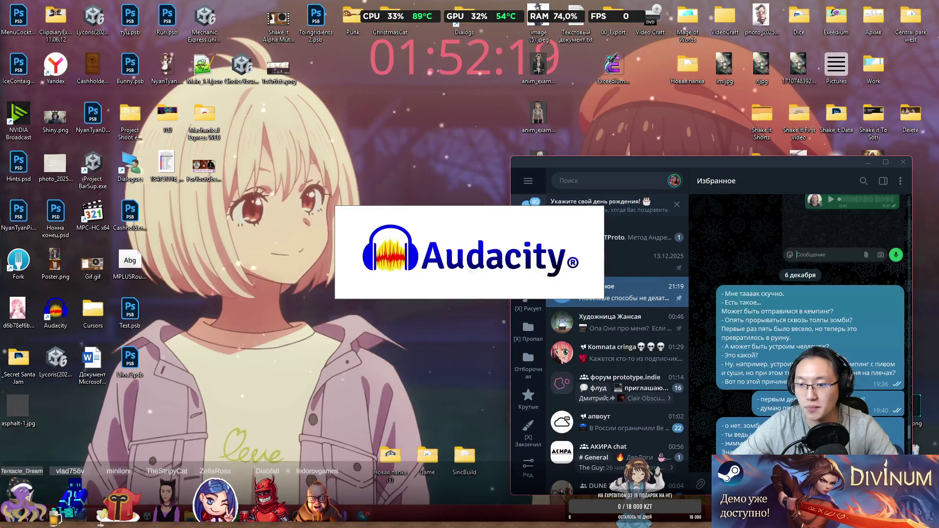
scroll(677, 268, "down", 1)
scroll(729, 247, "down", 2)
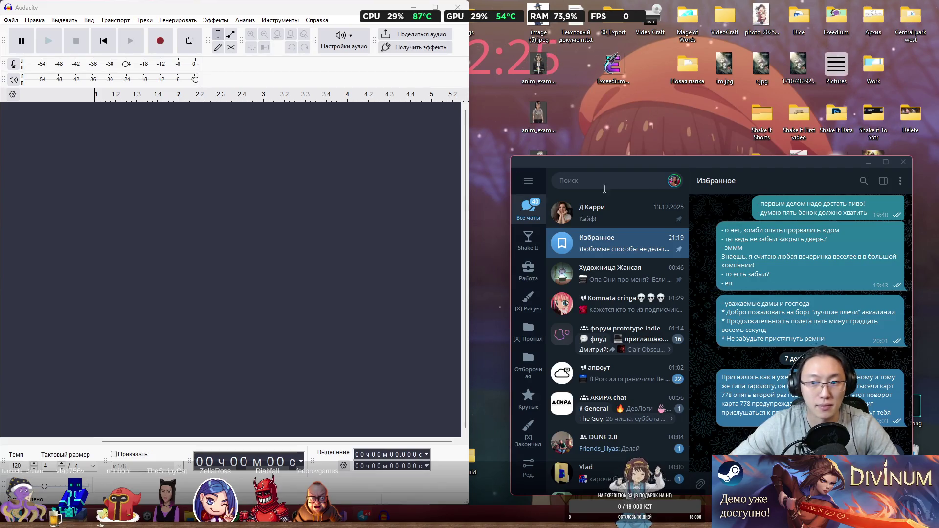
mouse_move(720, 304)
left_mouse_down()
mouse_move(832, 340)
mouse_move(706, 304)
left_mouse_up()
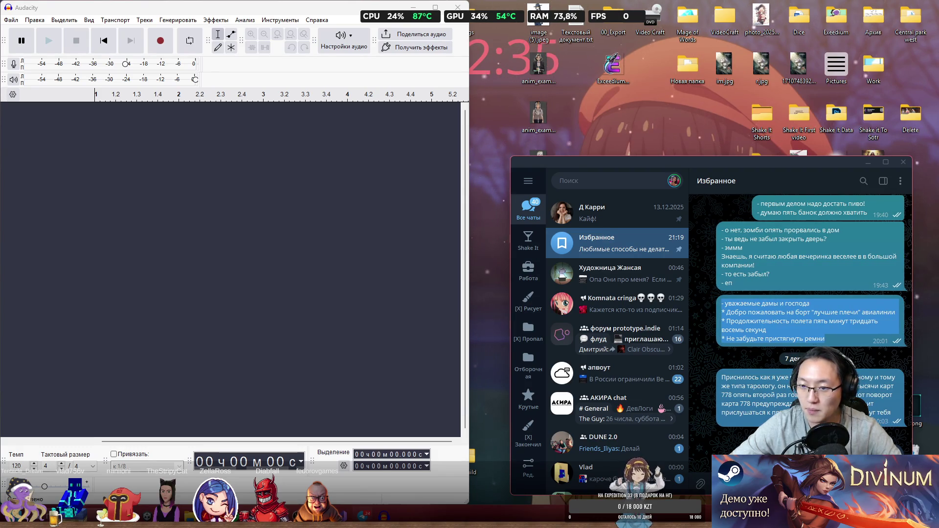
- Bring Audacity to the front and unsnap it into a floating window
left_click(828, 340)
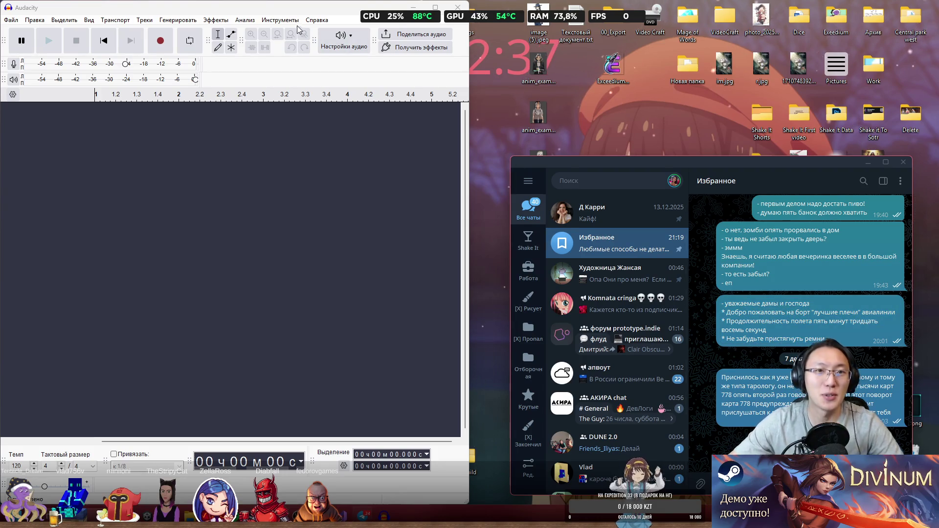
left_click_drag(281, 9, 388, 98)
double_click(389, 93)
left_click_drag(685, 6, 415, 57)
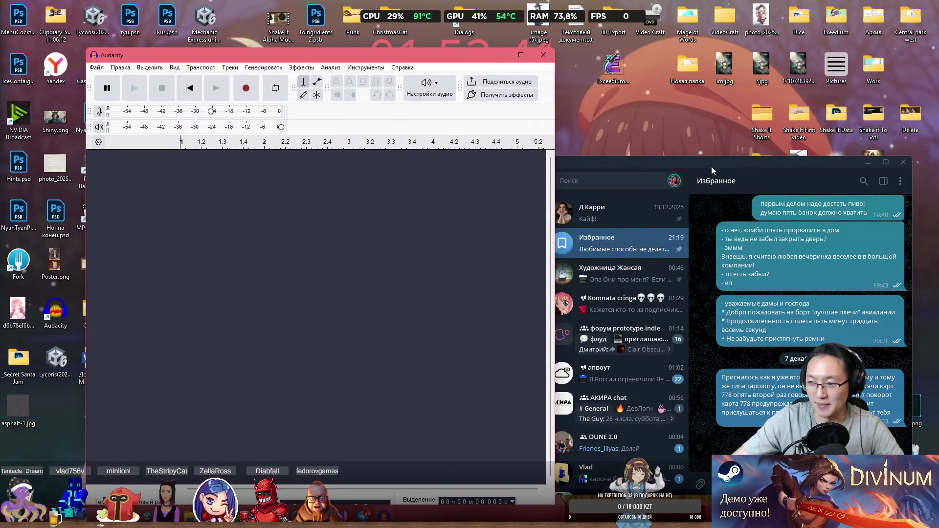
- Move the Telegram window back onto this screen and select the message's opening words
mouse_move(729, 158)
left_mouse_down()
mouse_move(735, 149)
mouse_move(938, 147)
left_mouse_up()
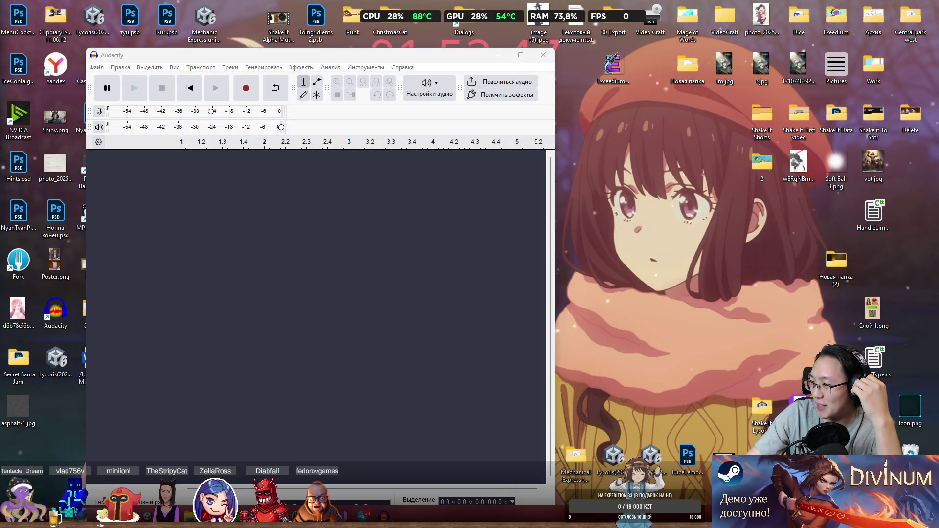
mouse_move(938, 68)
left_mouse_down()
mouse_move(799, 66)
mouse_move(761, 77)
left_mouse_up()
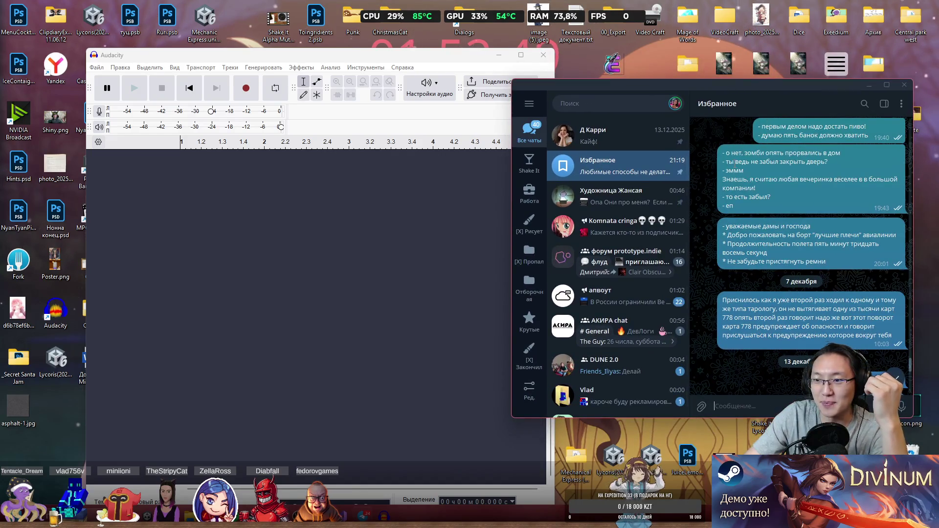
left_click_drag(727, 235, 763, 235)
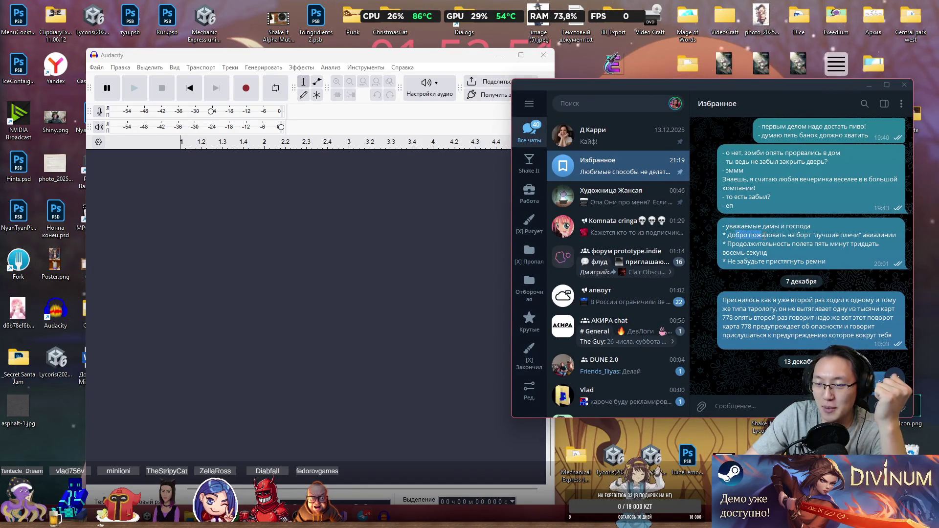
left_click(850, 238)
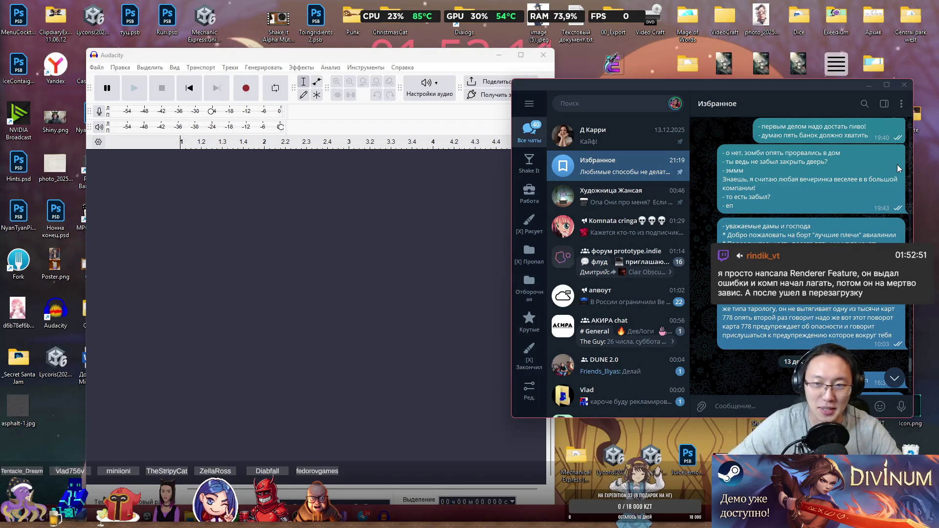
- Push Telegram aside, maximize Audacity, and open File Explorer
left_click_drag(707, 100, 938, 156)
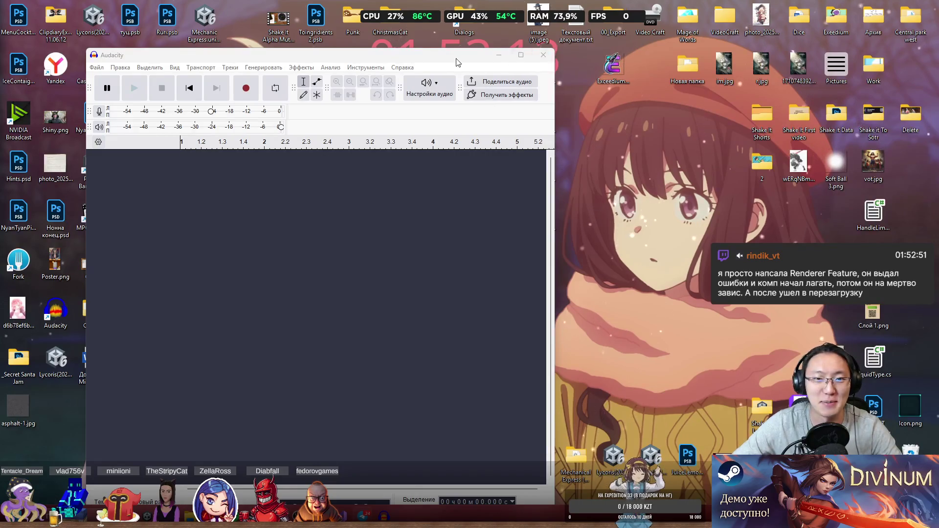
left_click(521, 55)
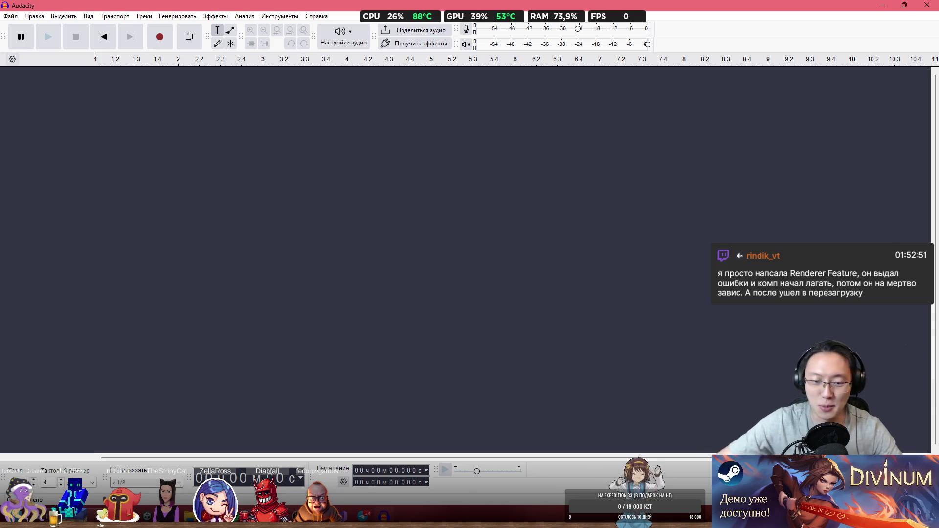
left_click(189, 516)
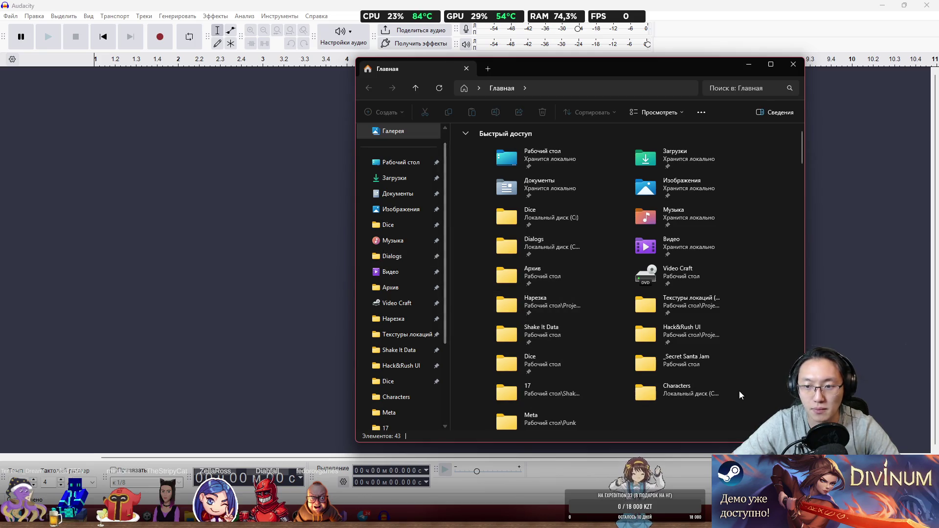
- Open Desktop > _Secret Santa Jam > Sounds > Voices in File Explorer
scroll(702, 377, "down", 3)
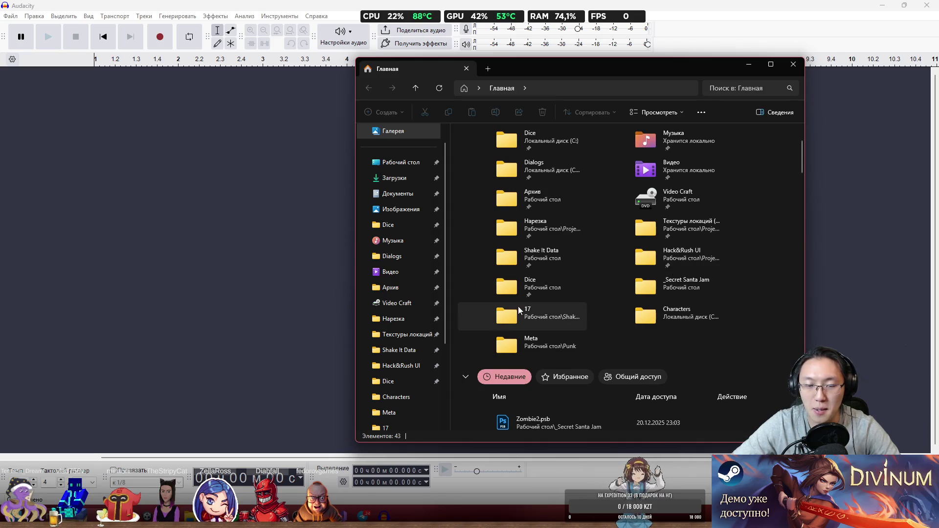
scroll(538, 280, "up", 3)
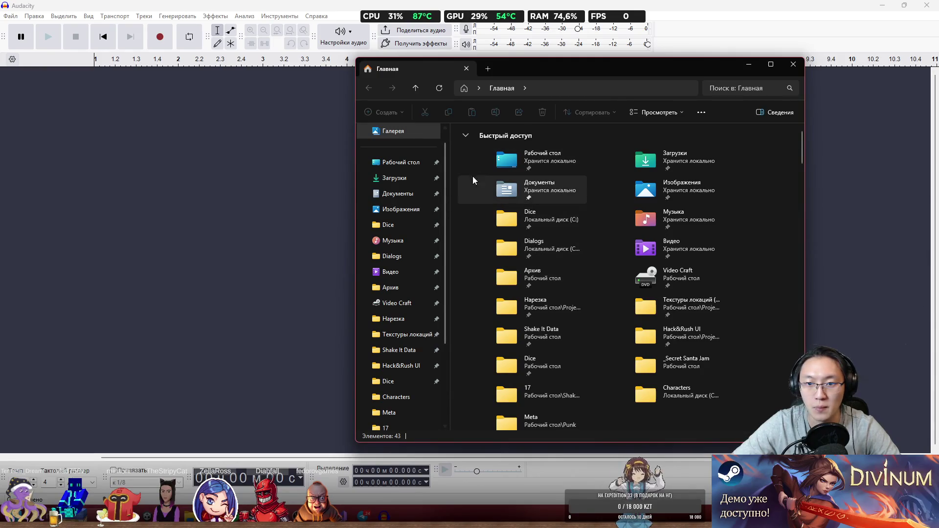
double_click(500, 166)
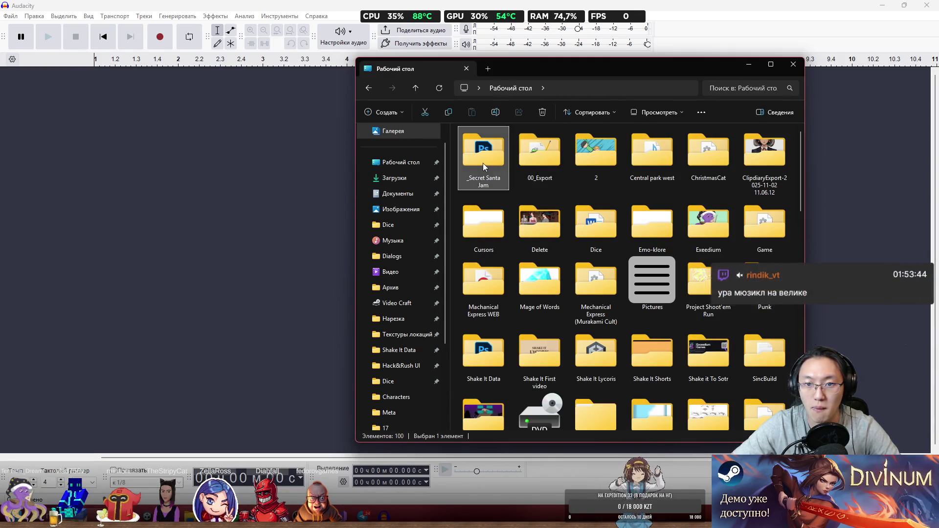
double_click(483, 162)
double_click(547, 162)
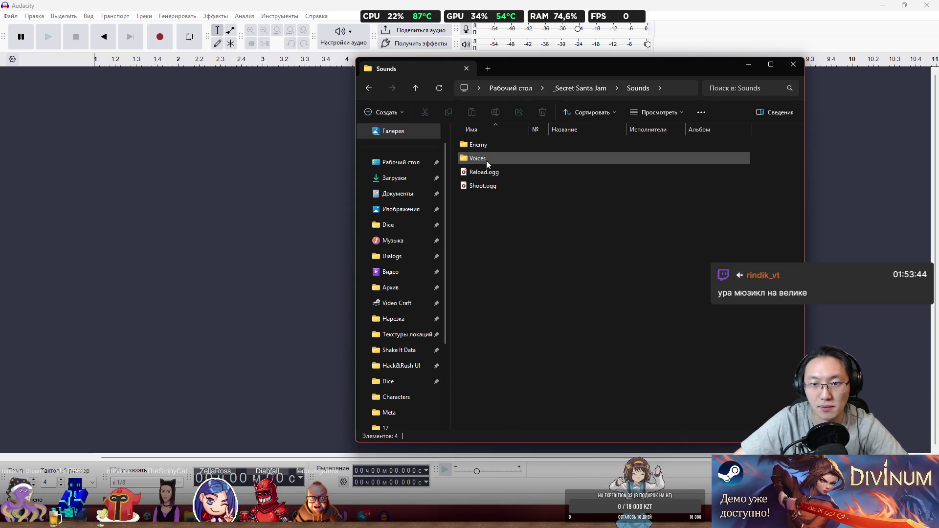
double_click(503, 159)
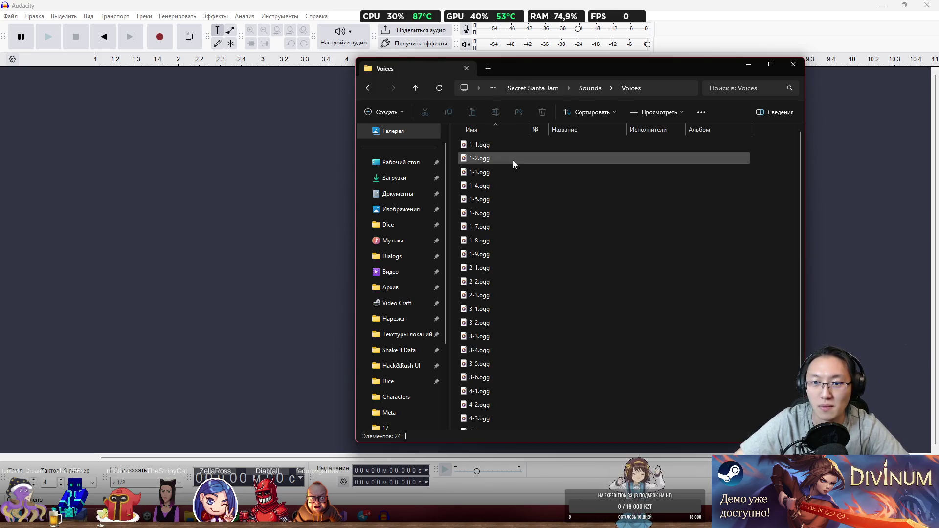
- Play the voice clips 1-1.ogg and 4-1.ogg, then close the media player and Voices window
double_click(512, 145)
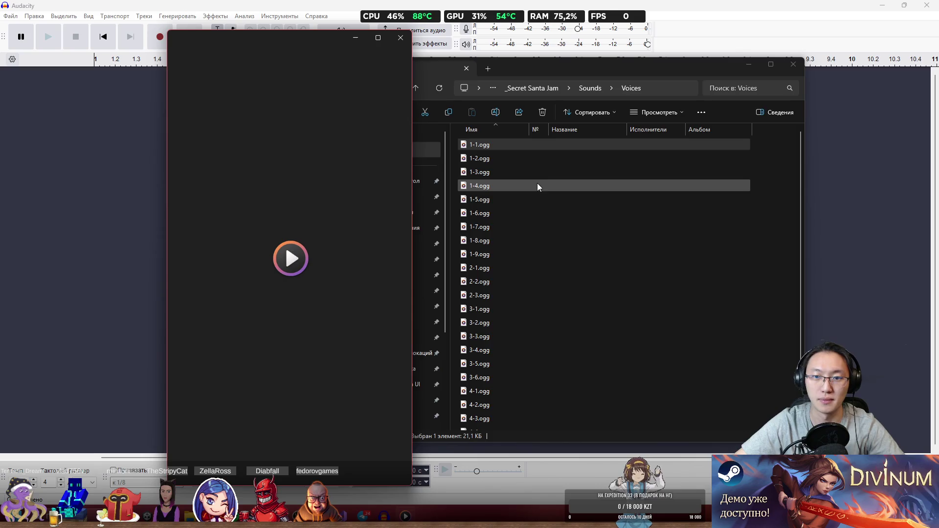
scroll(572, 365, "down", 1)
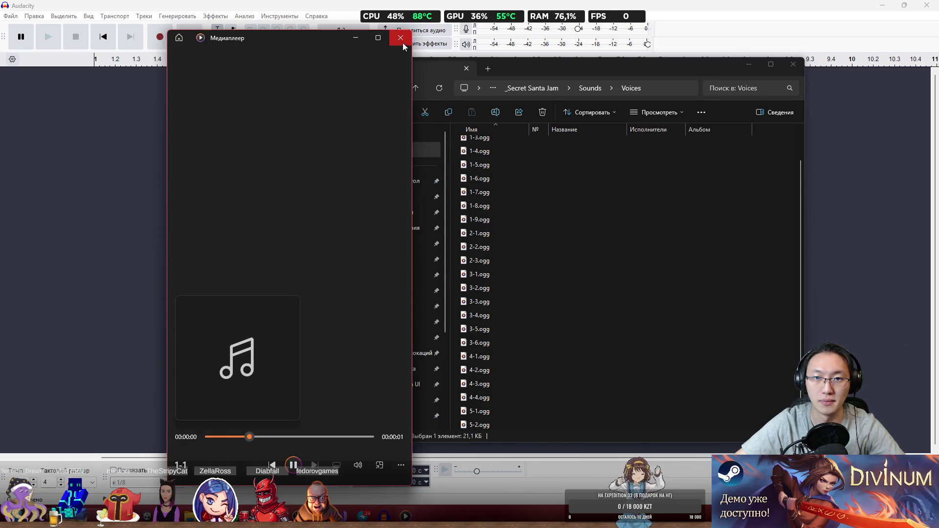
left_click(403, 43)
double_click(506, 356)
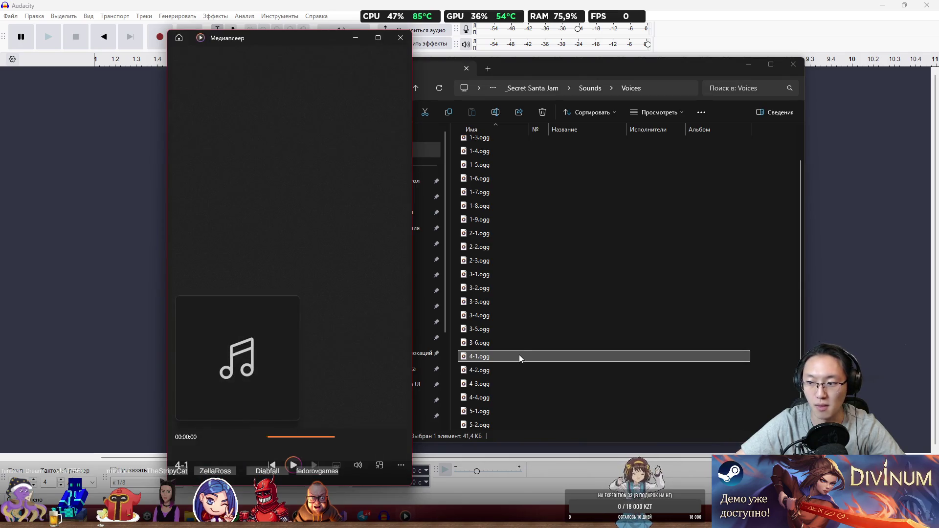
left_click(402, 38)
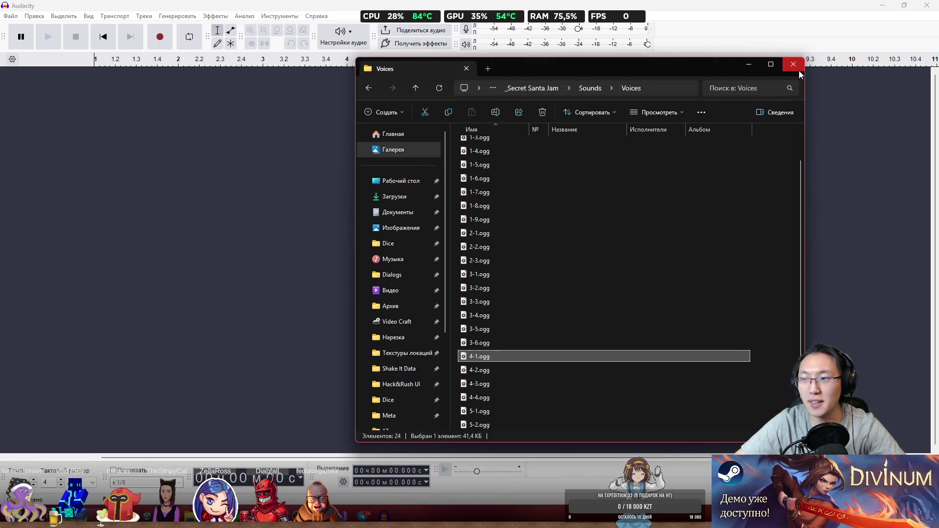
left_click(794, 65)
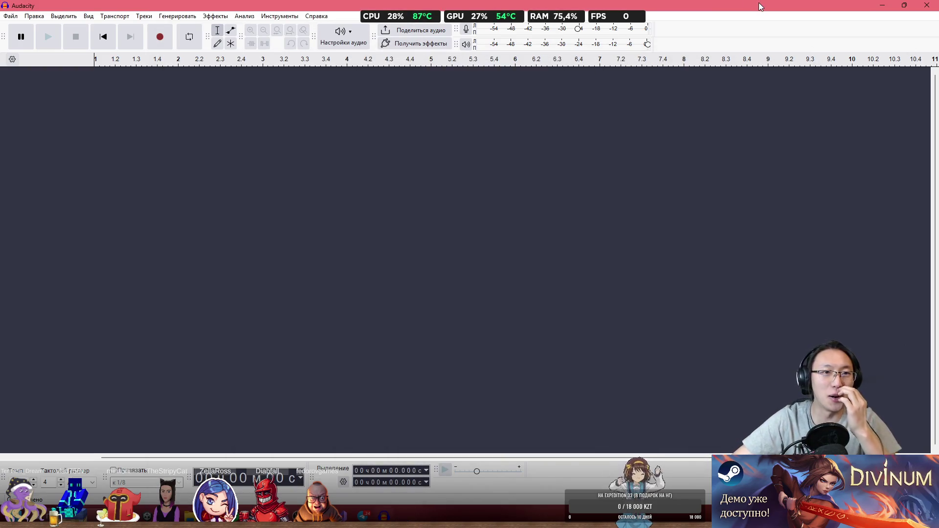
- Snap Audacity to the left half of the screen and minimize Telegram
mouse_move(754, 5)
left_mouse_down()
mouse_move(293, 120)
mouse_move(137, 149)
mouse_move(1, 156)
left_mouse_up()
left_click(596, 157)
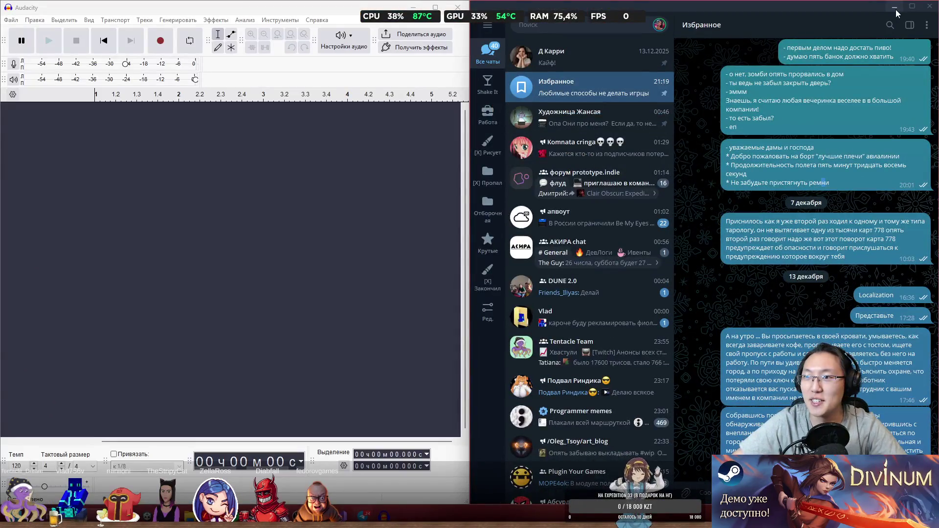
left_click(895, 7)
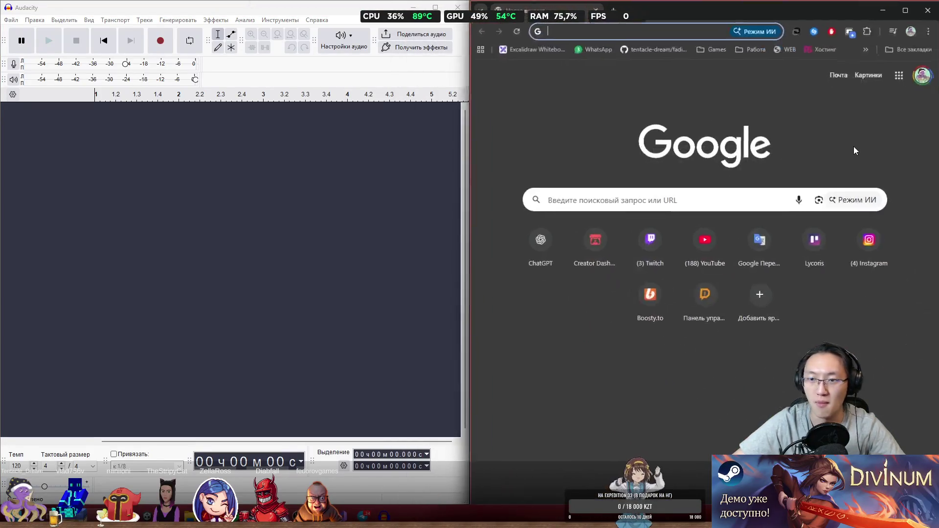
- Load youtube.com in Chrome on the right and focus the YouTube search box
type("y")
key("Return")
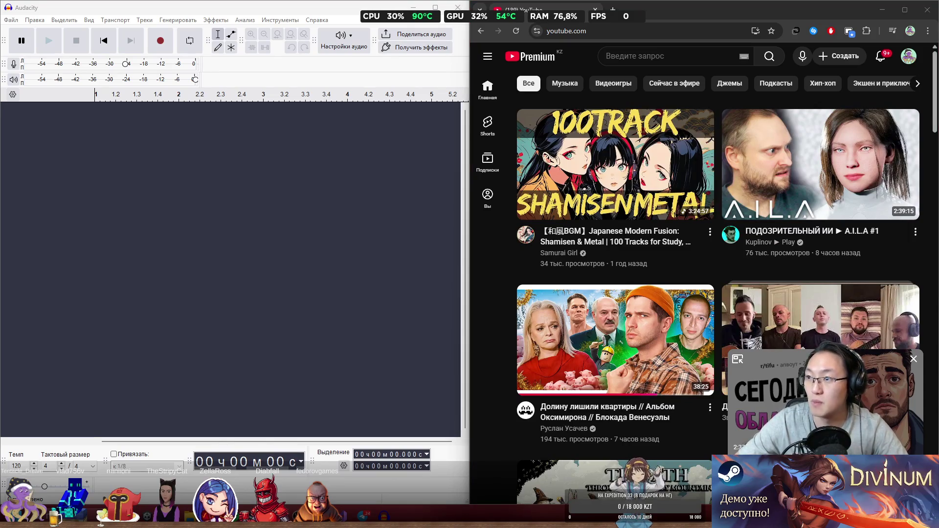
left_click(647, 35)
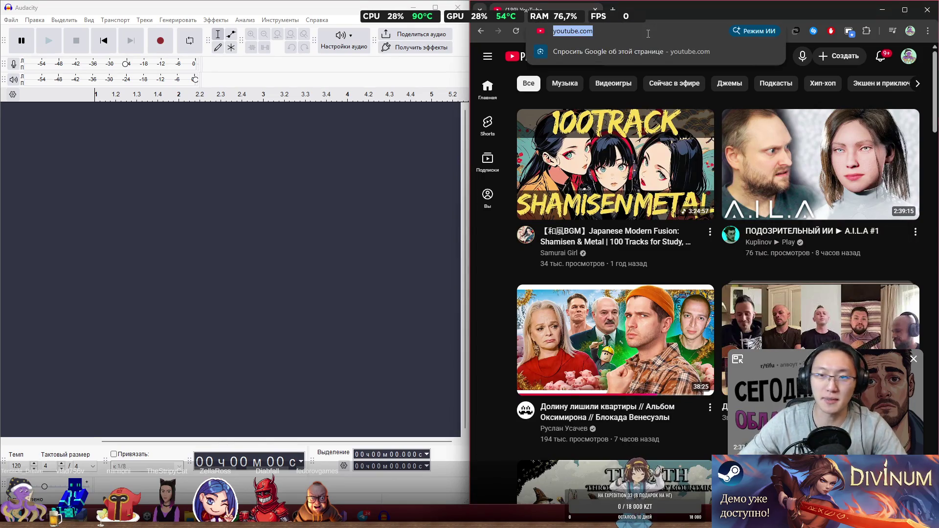
key("Escape")
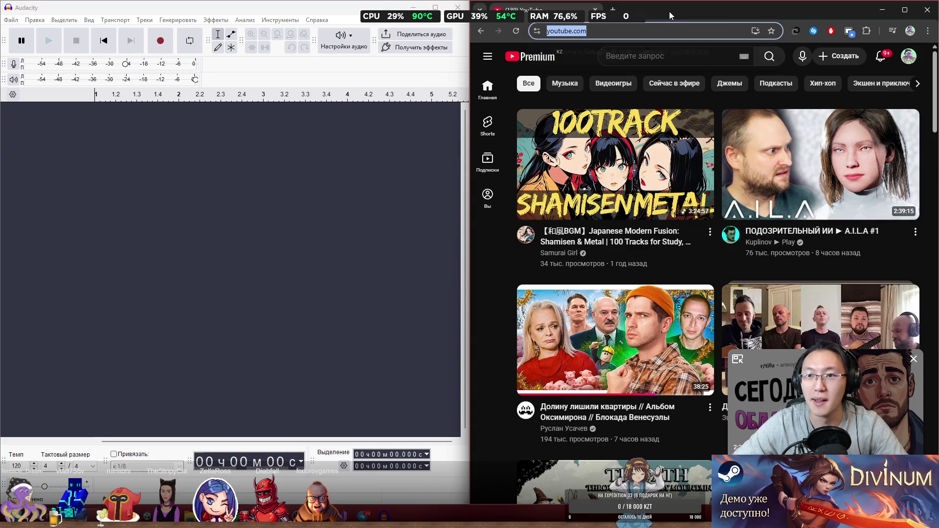
left_click(664, 60)
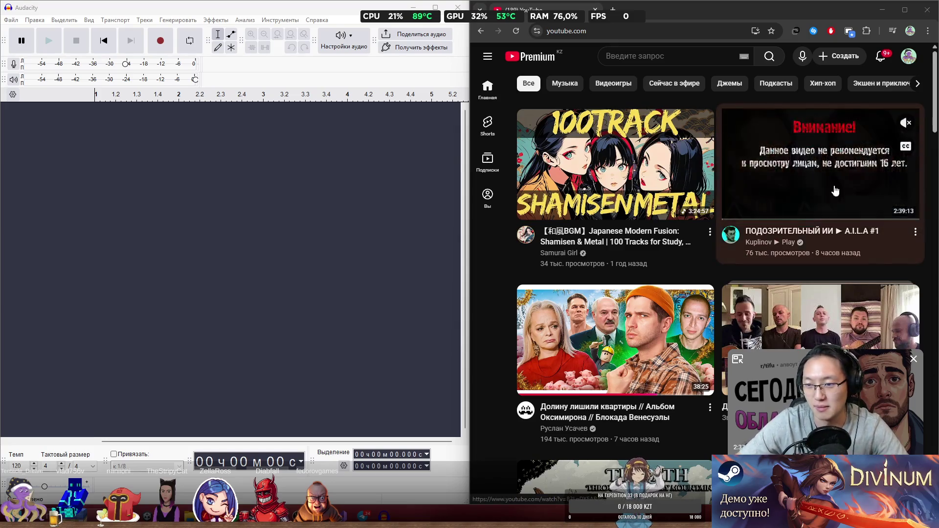
key("slash")
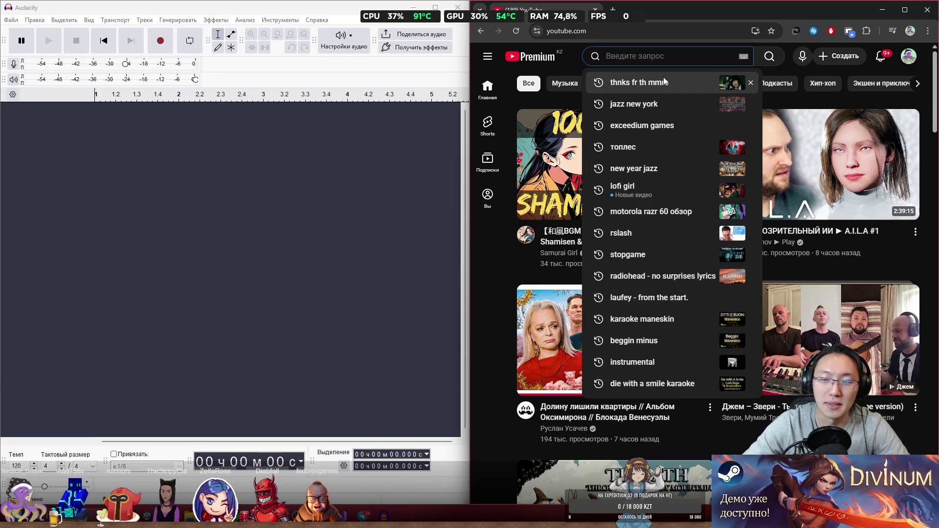
- Type 'karaoke' into YouTube search and browse its suggestions
type("karaoke")
key("Down")
key("Down")
key("Down")
key("Down")
key("Down")
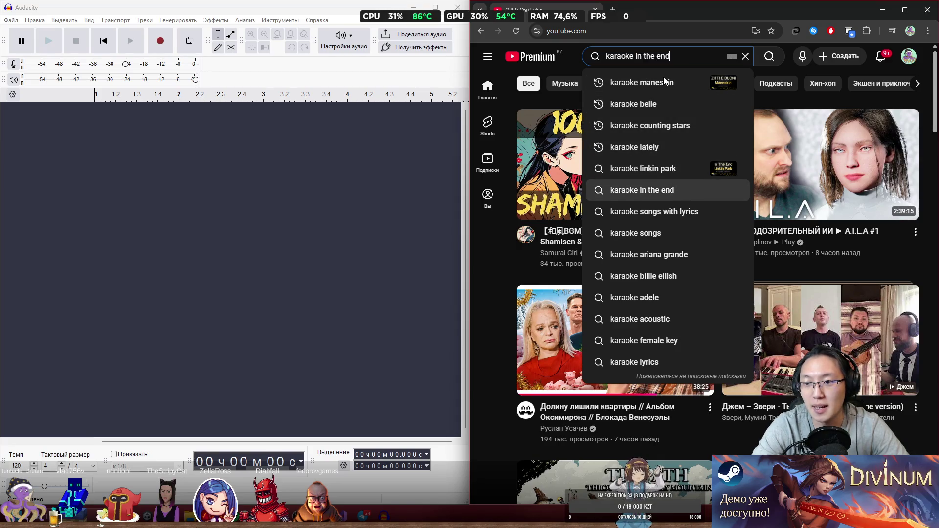
key("Down")
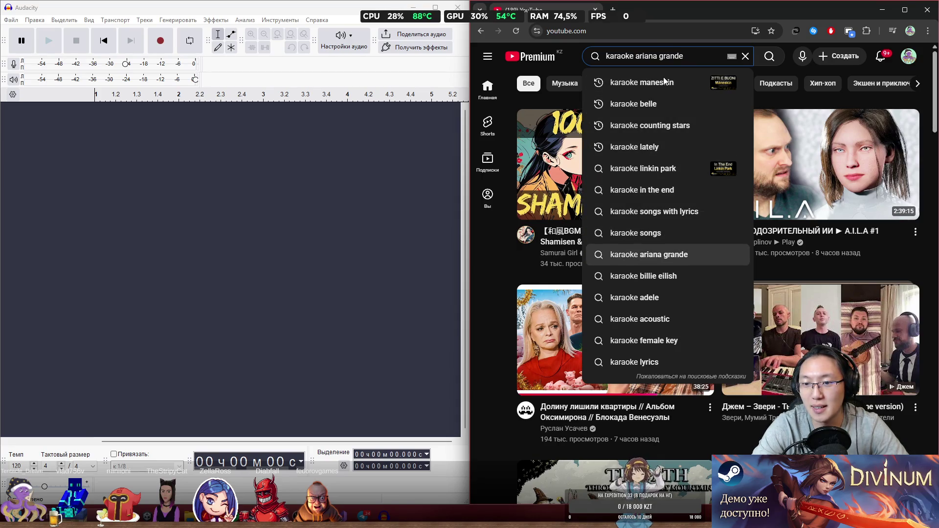
key("Down")
key("Down")
key("Down")
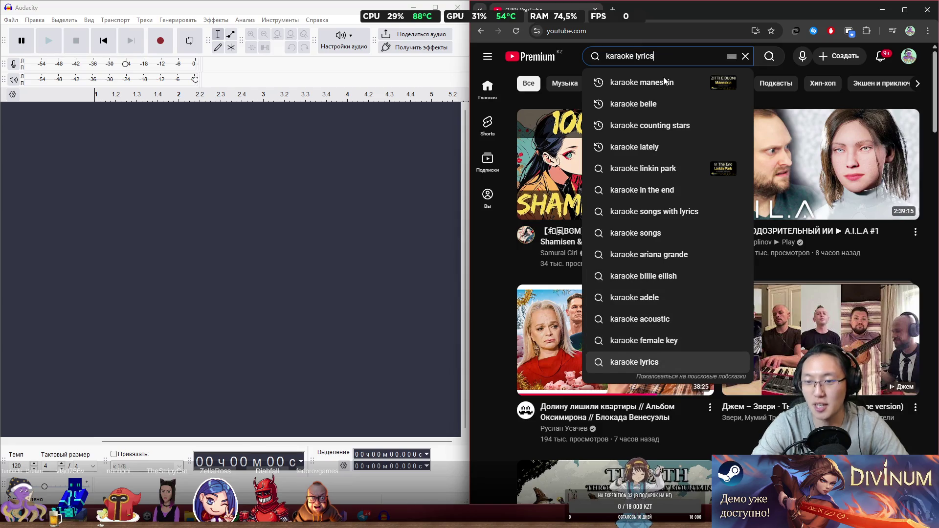
- Open the full YouTube watch history and filter it to 'karaoke'
left_click(907, 59)
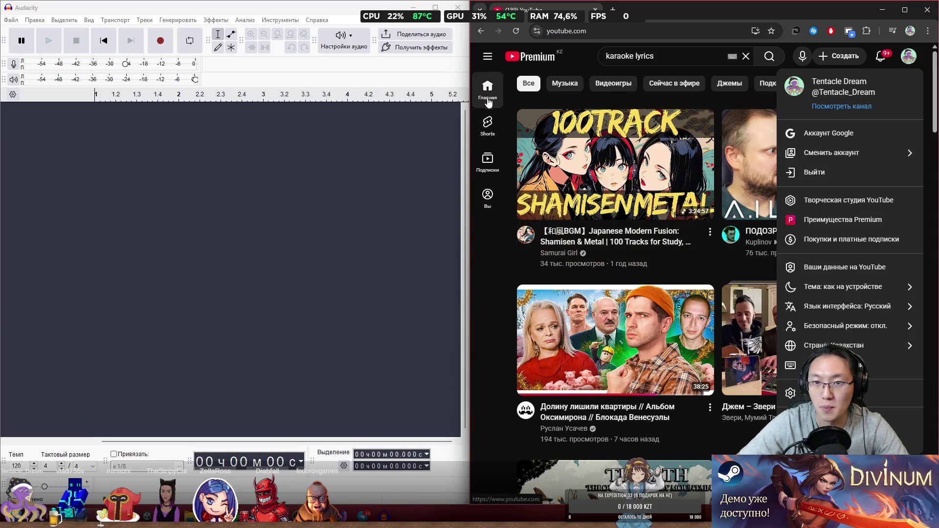
left_click(487, 197)
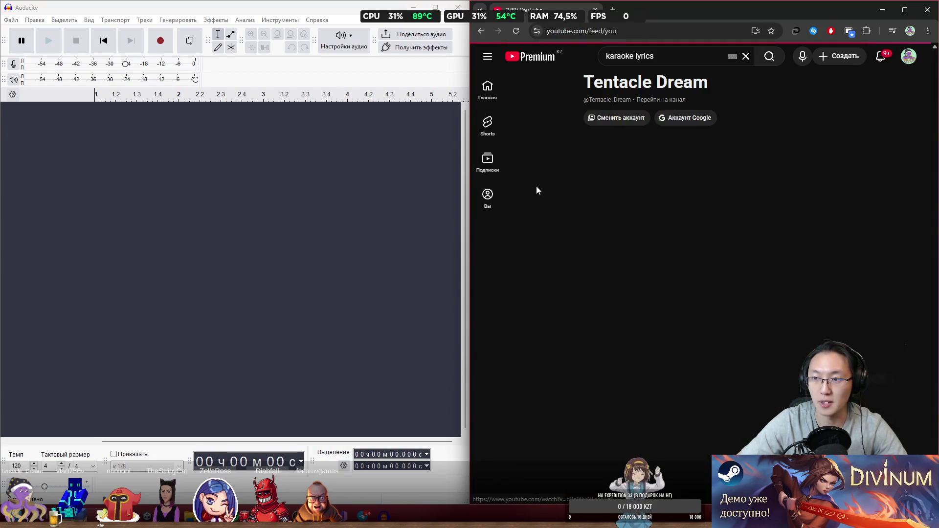
left_click(848, 228)
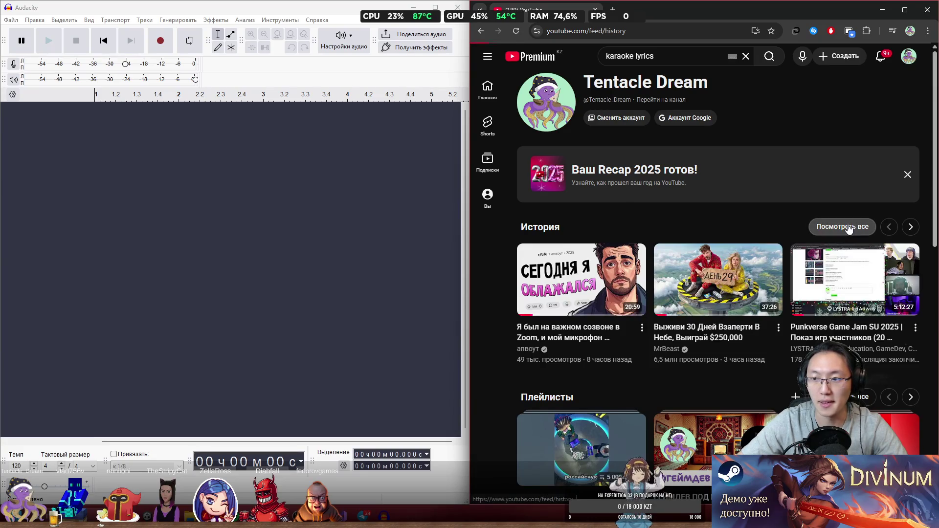
left_click(792, 128)
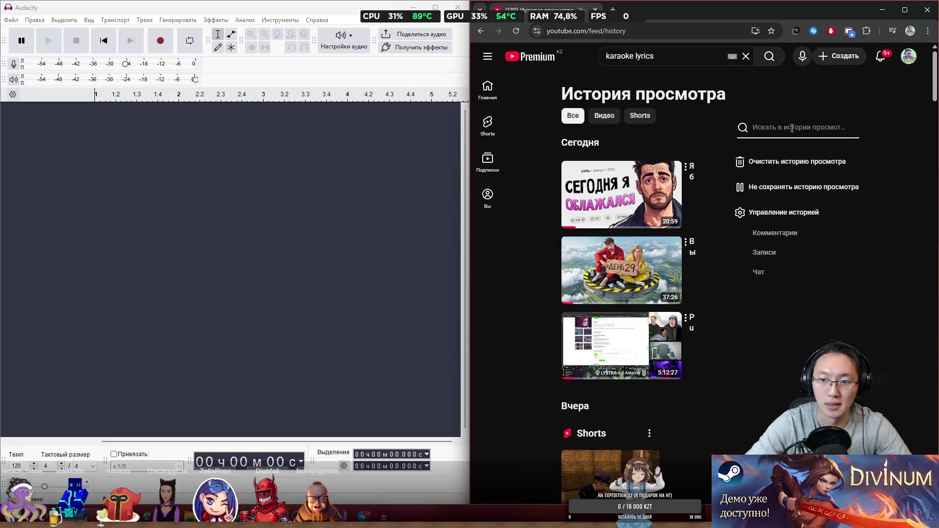
type("ka")
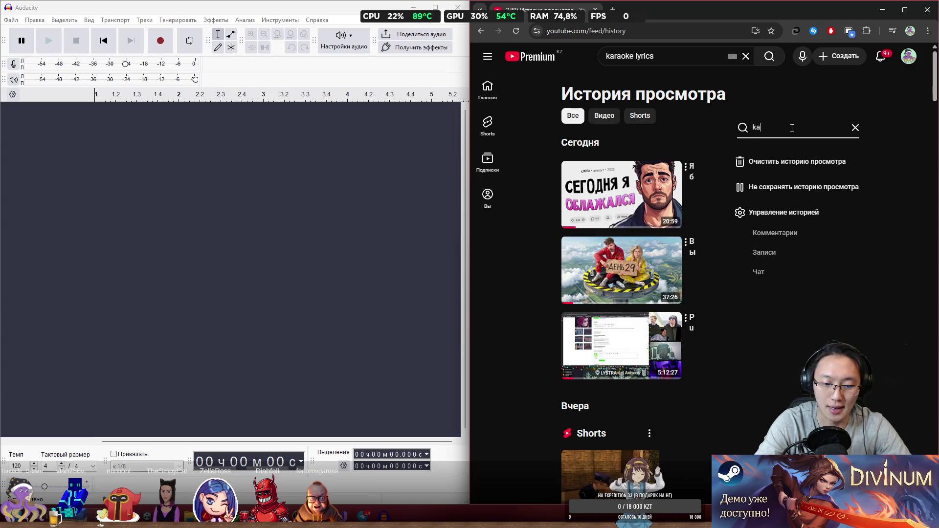
type("raoke")
key("Return")
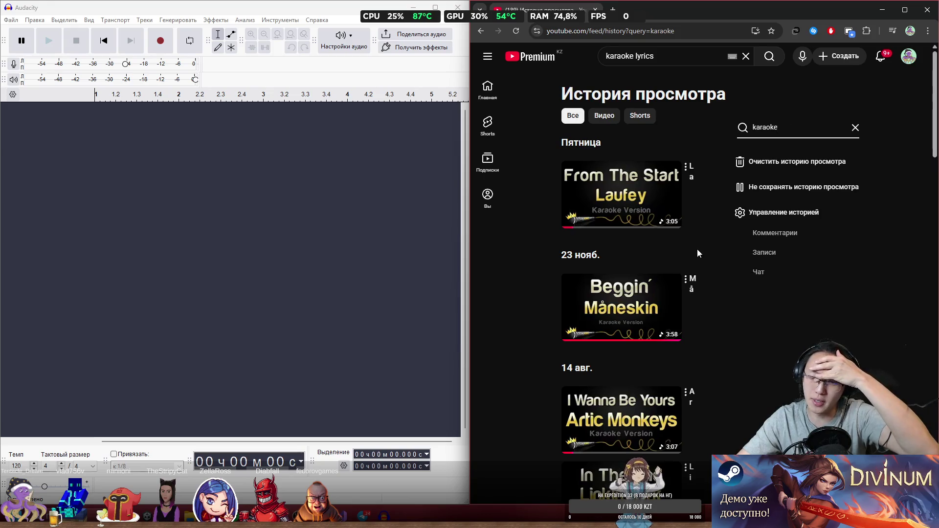
- Scroll through the karaoke watch history, select 'lyrics' in the query, and open a new tab
scroll(692, 268, "down", 8)
scroll(786, 316, "down", 3)
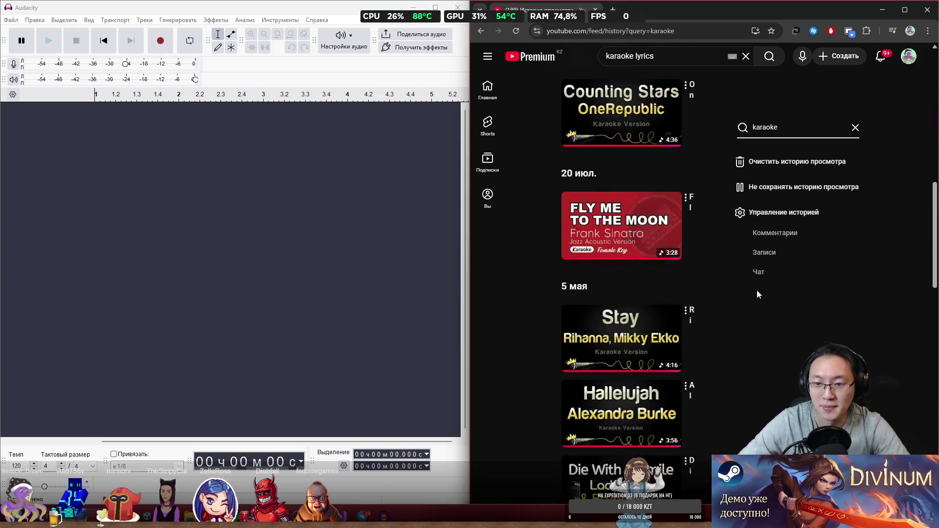
scroll(744, 333, "down", 8)
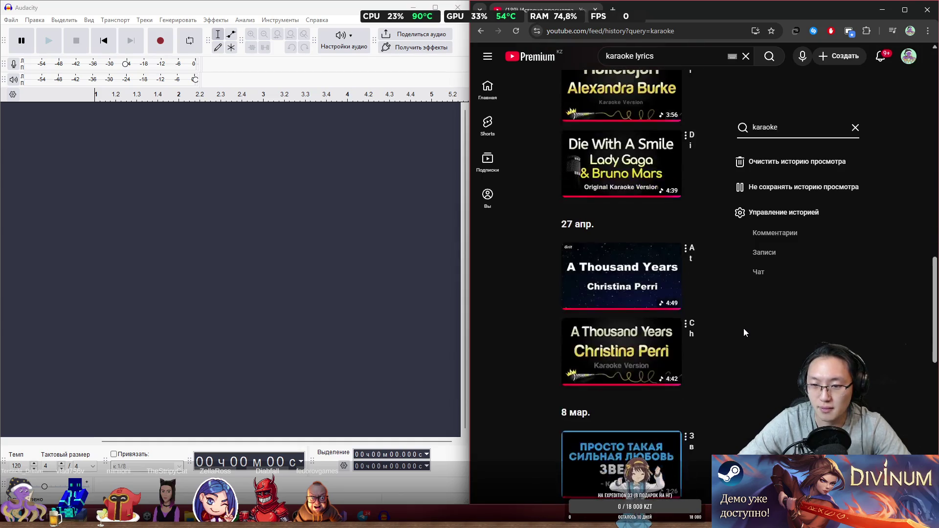
scroll(743, 333, "down", 6)
scroll(744, 332, "down", 2)
scroll(743, 328, "down", 2)
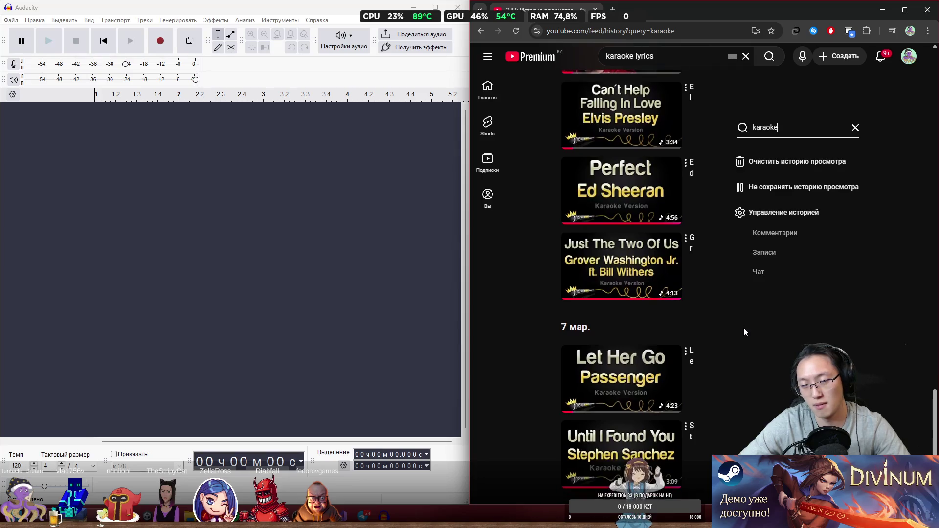
scroll(616, 327, "up", 10)
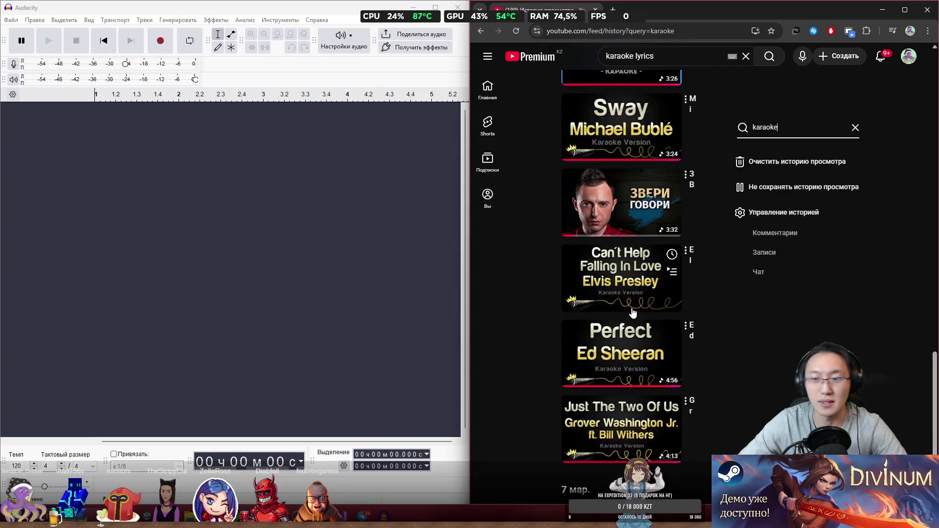
scroll(638, 310, "up", 10)
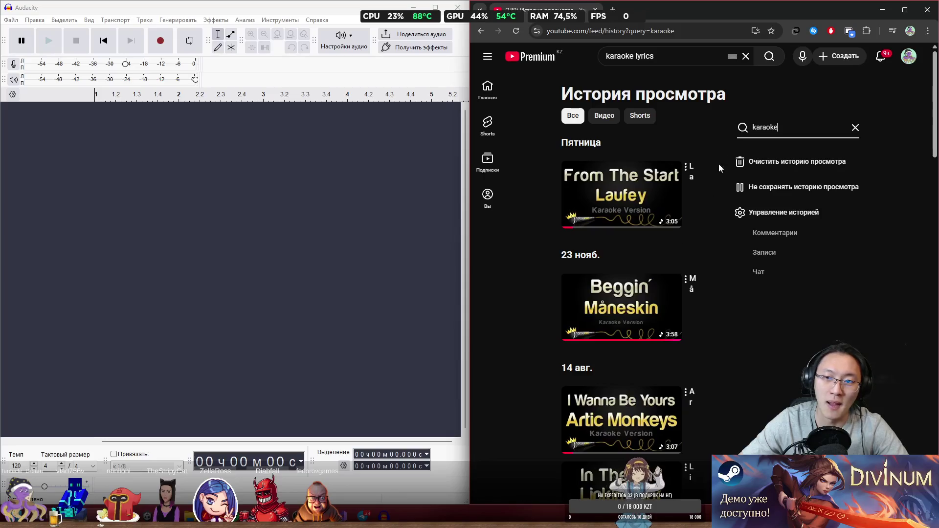
left_click(804, 132)
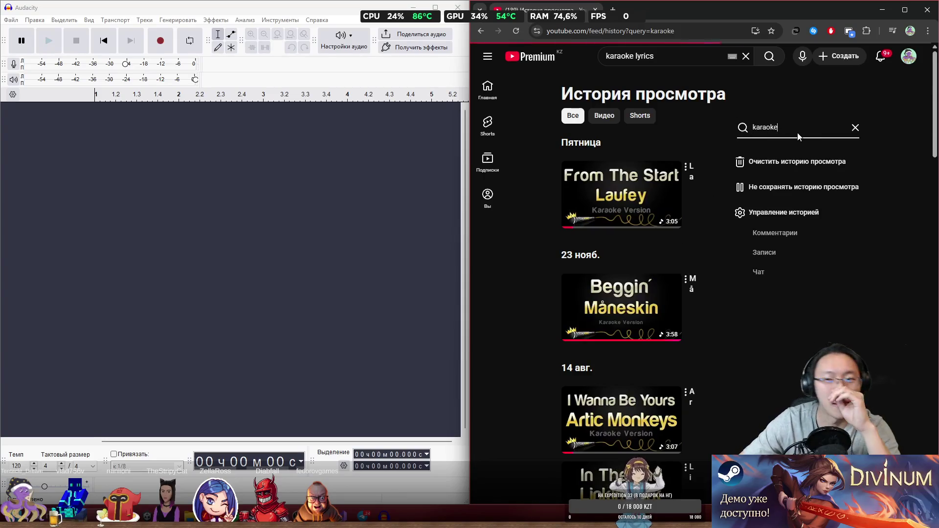
scroll(679, 288, "down", 8)
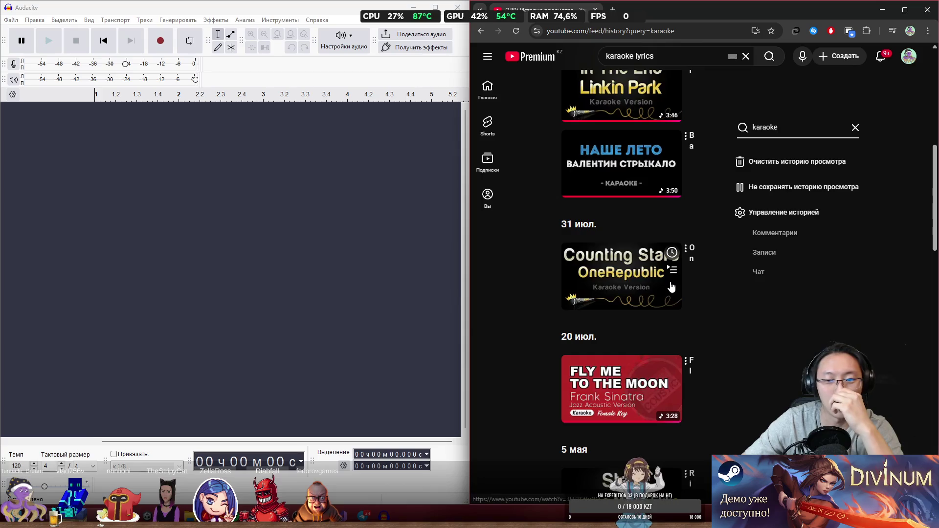
scroll(671, 288, "down", 9)
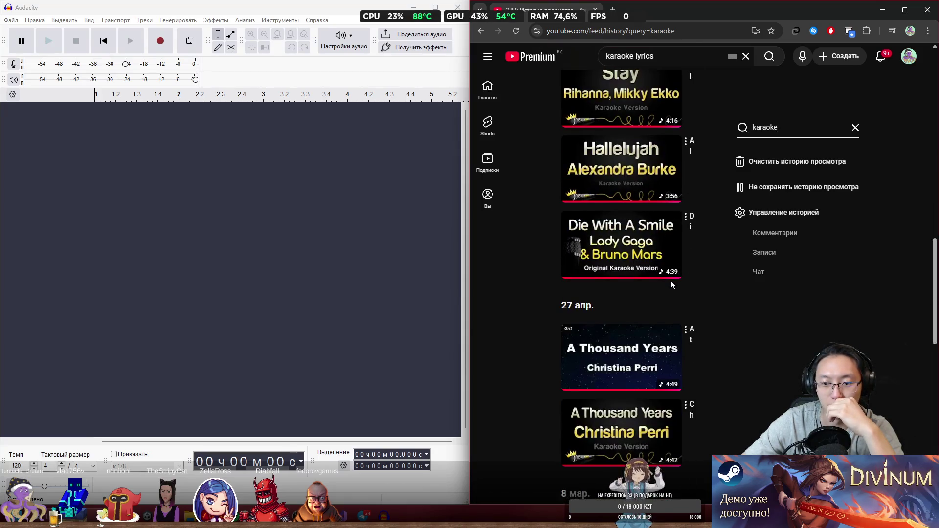
scroll(672, 282, "up", 18)
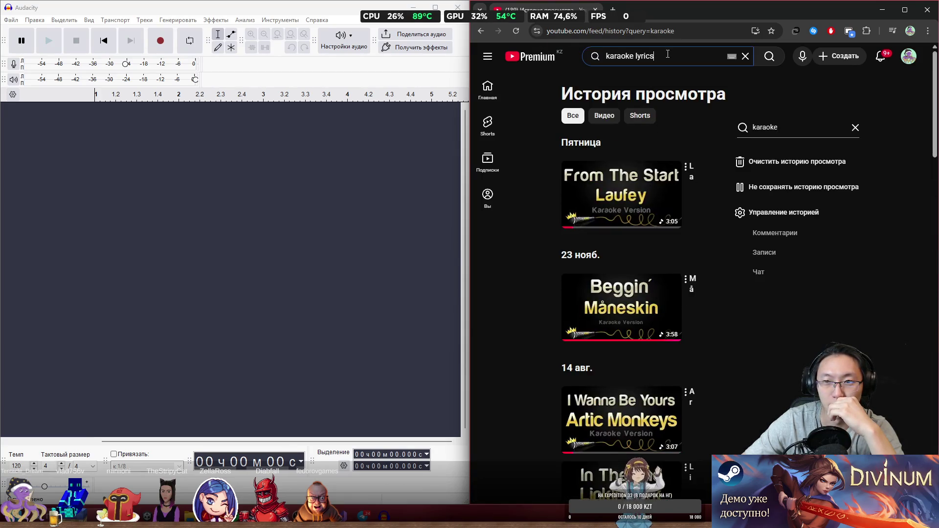
left_click_drag(668, 54, 617, 55)
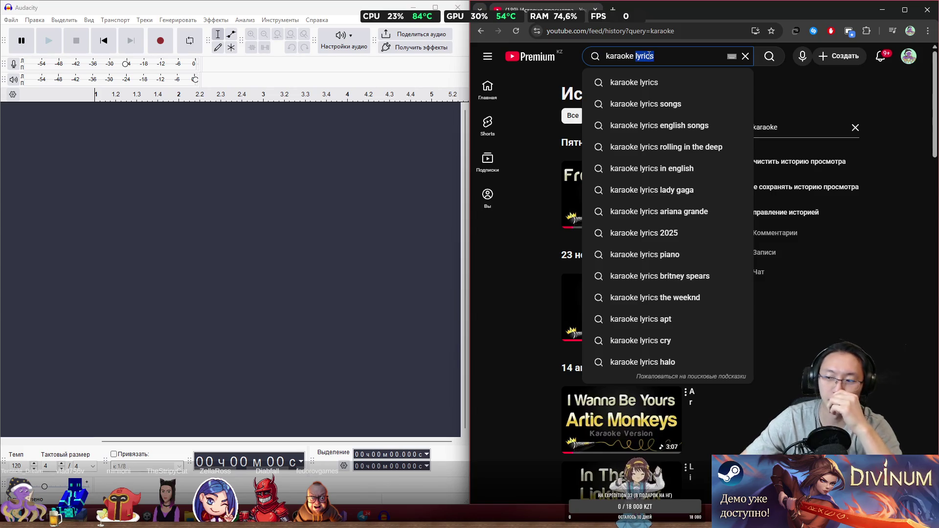
left_click(613, 9)
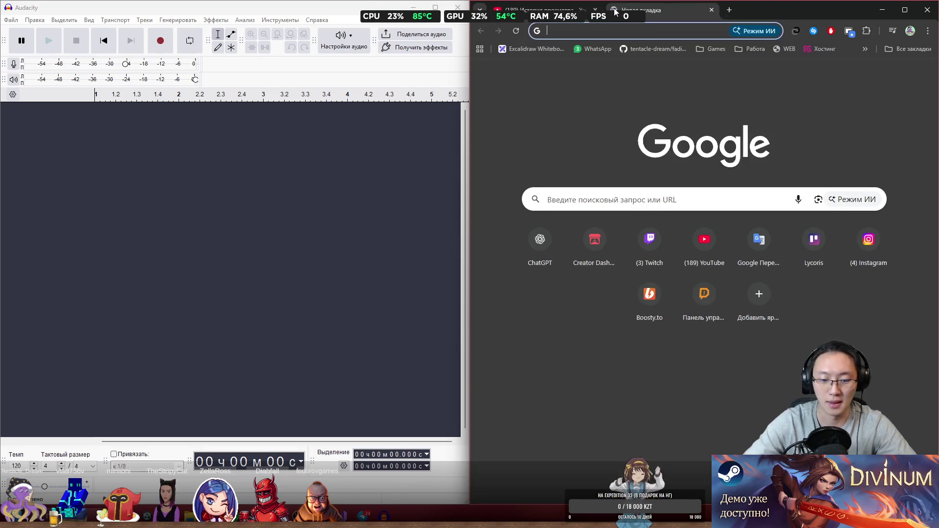
- Google the lyric 'i living you loosing im follow' and look over the results
type("i lo")
key("BackSpace")
type("ivin")
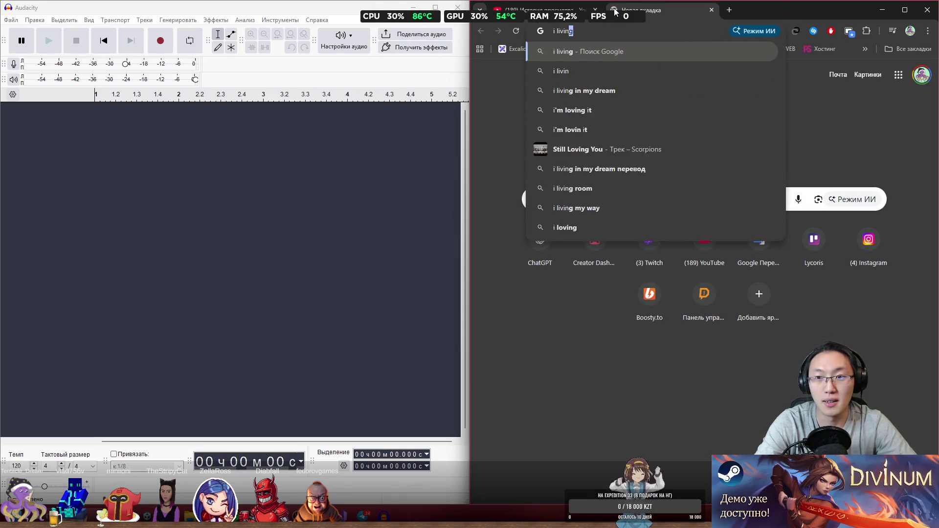
type("g you ")
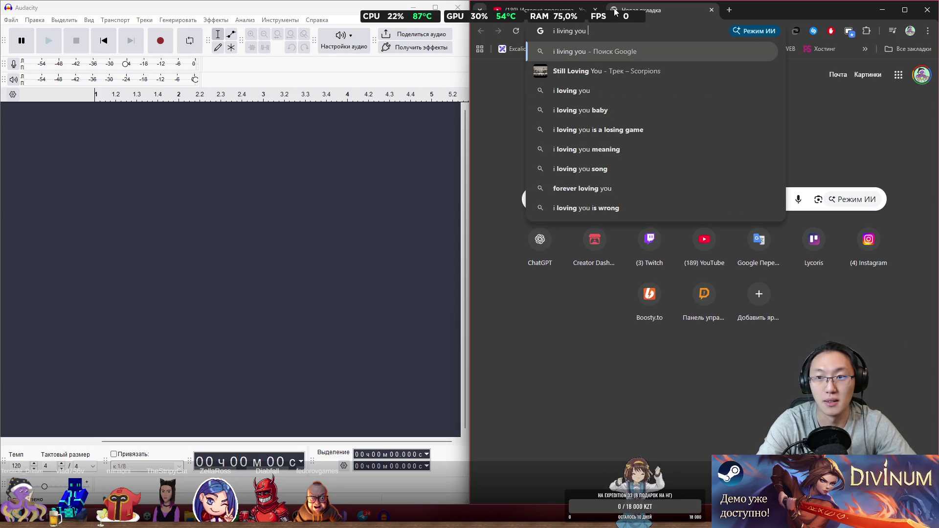
type("loosing ")
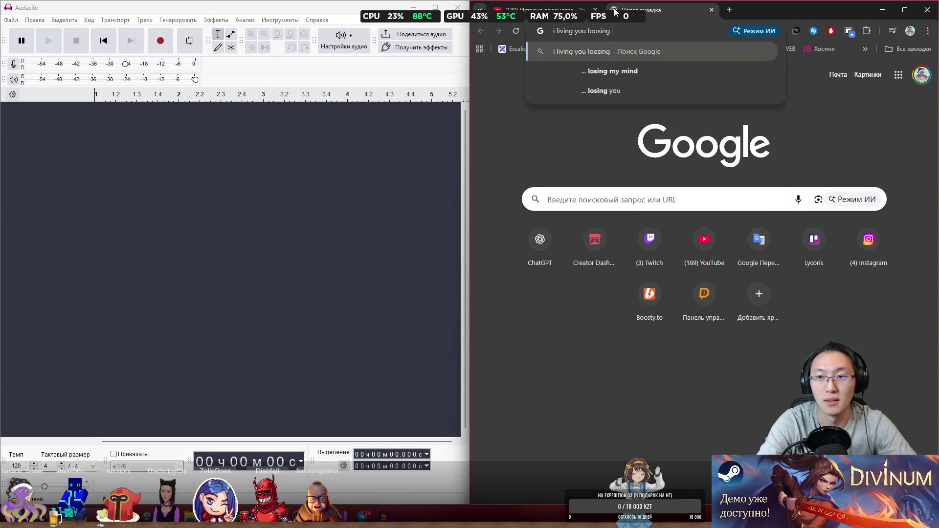
type("im follo")
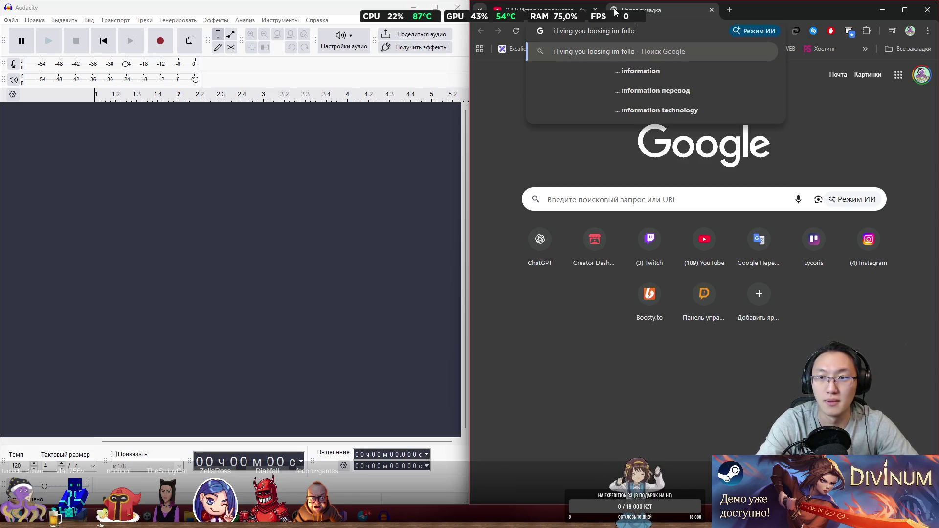
type("w")
key("Return")
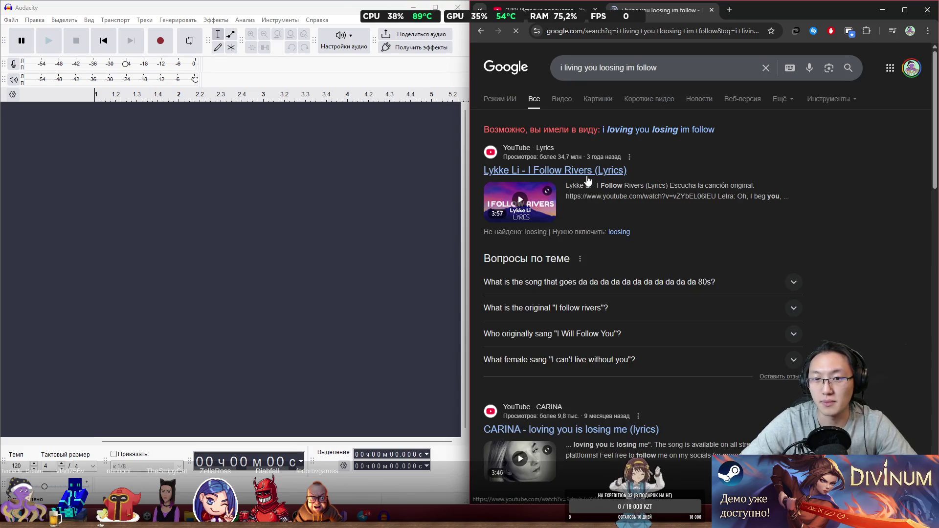
scroll(657, 240, "down", 6)
scroll(657, 240, "up", 1)
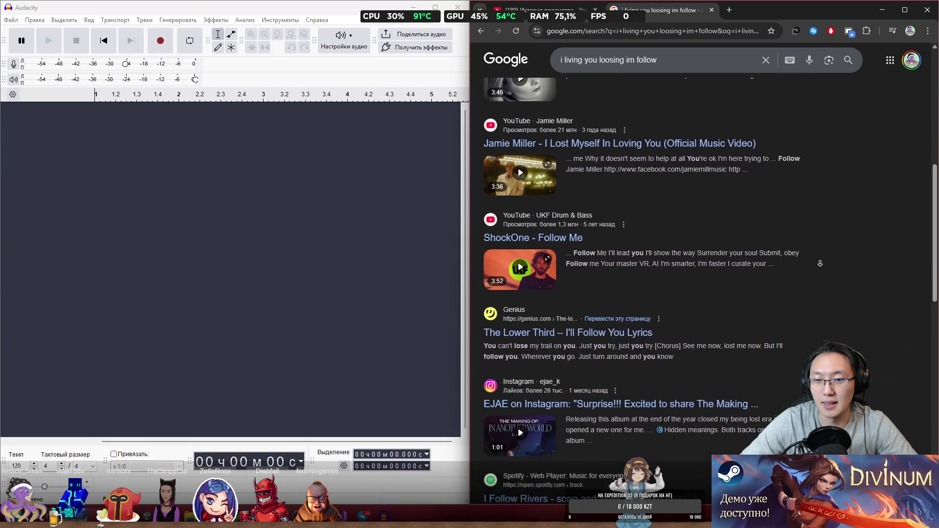
middle_click(814, 284)
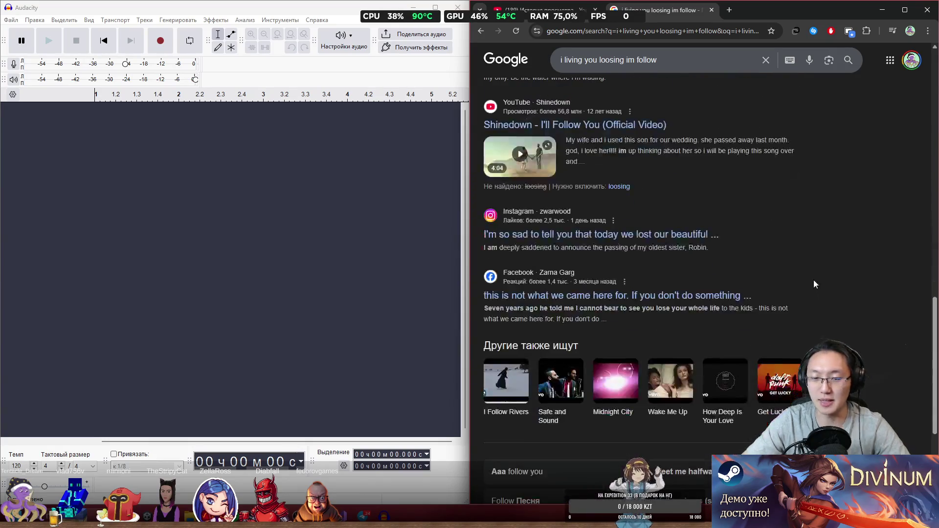
scroll(667, 64, "up", 2)
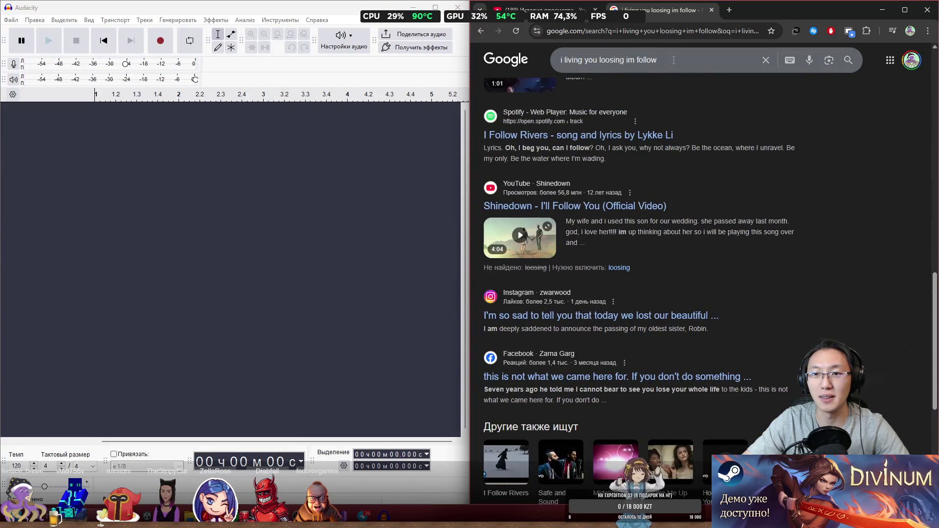
- Re-search 'i'm follow your agony' and pick out the Static-X – The Only title
double_click(575, 60)
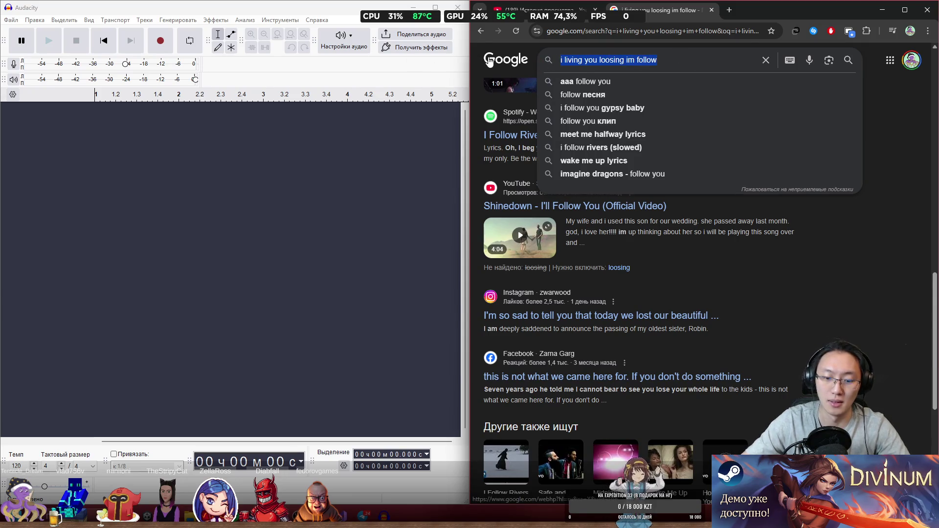
type("i'm follo")
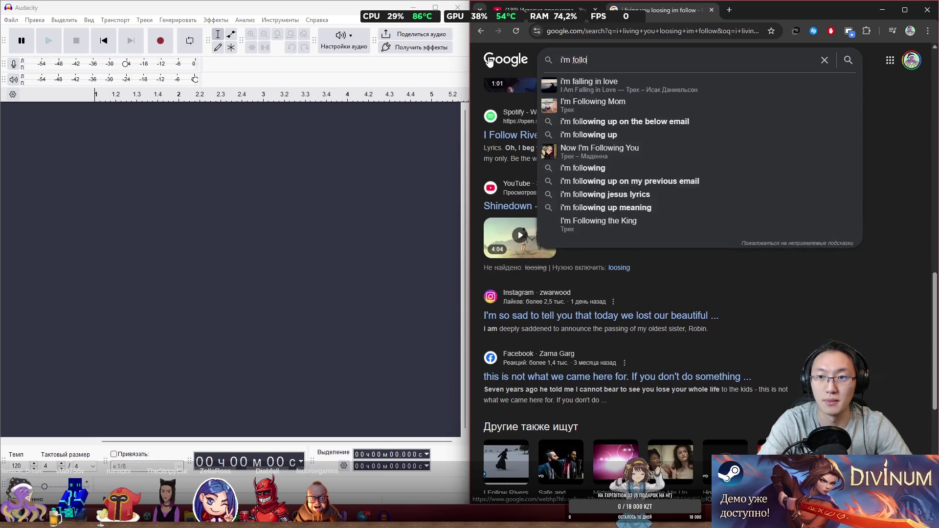
type("w your agon")
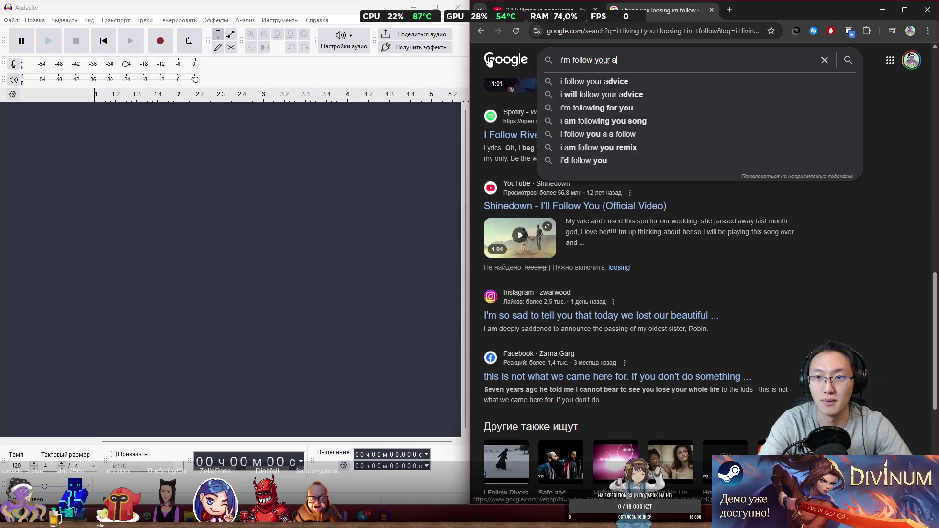
type("y")
key("Return")
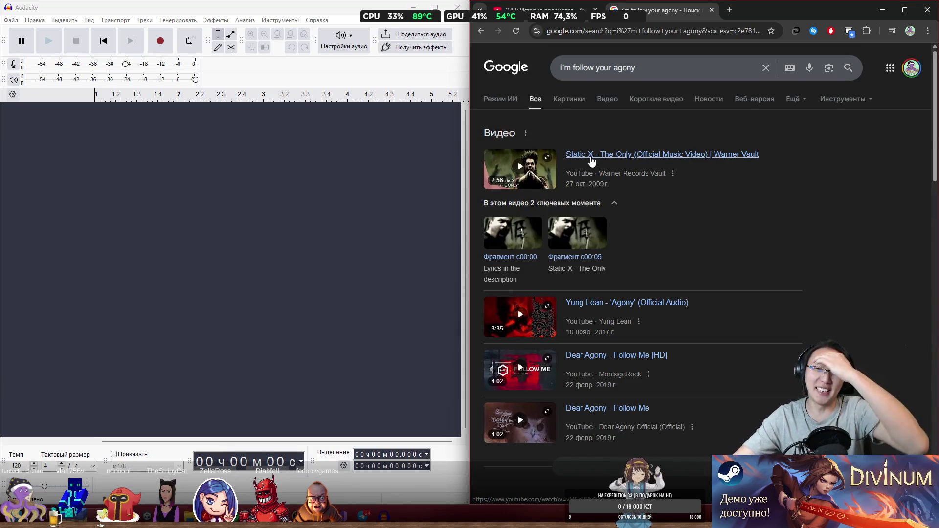
left_click_drag(564, 156, 633, 158)
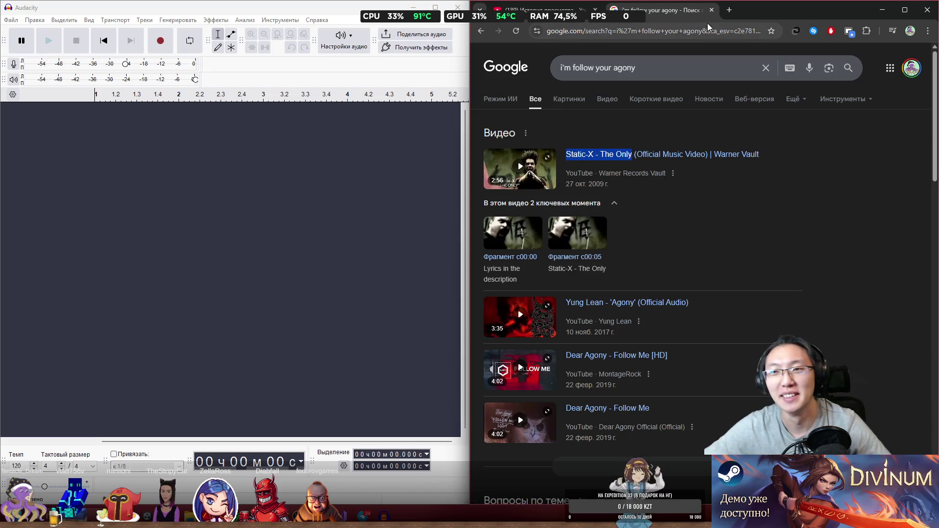
left_click(685, 68)
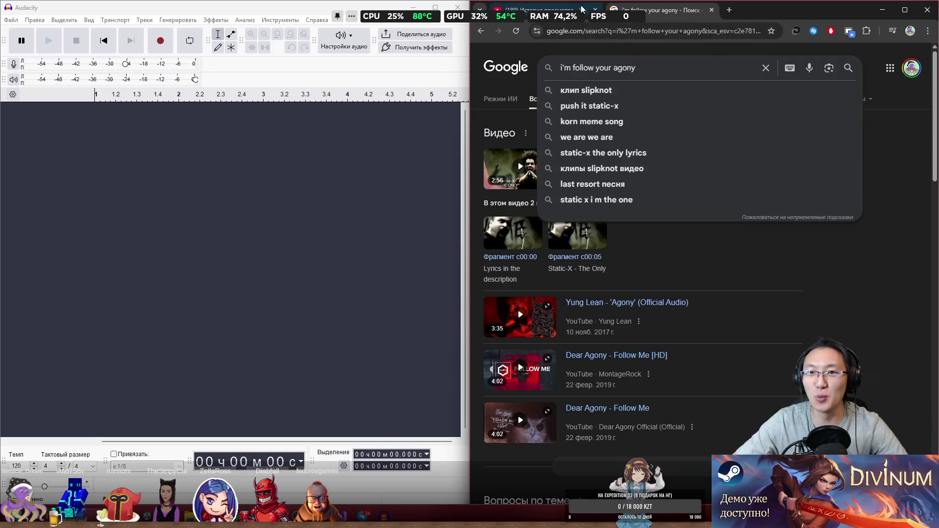
- Search YouTube for 'karaoke Static-X - The Only', open the first result, and start Audacity recording
left_click(575, 5)
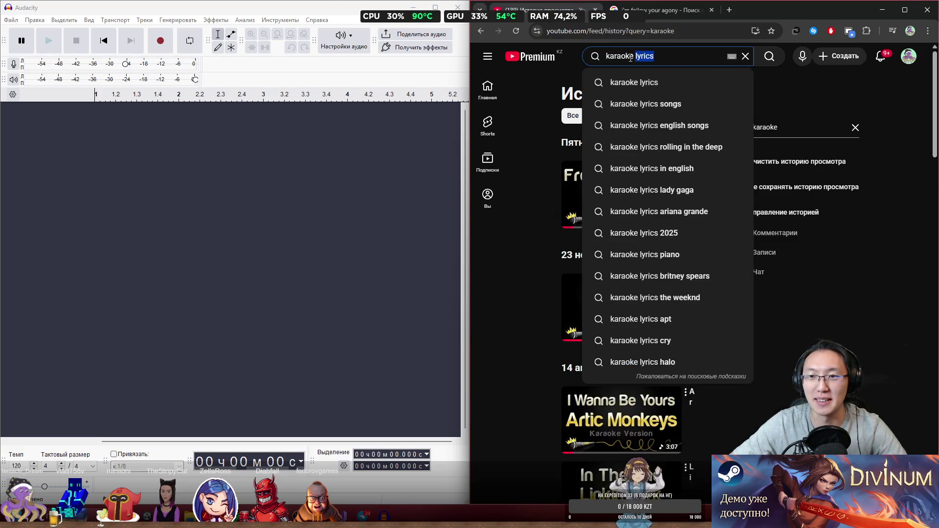
left_click(652, 56)
type("Static-X - The Only")
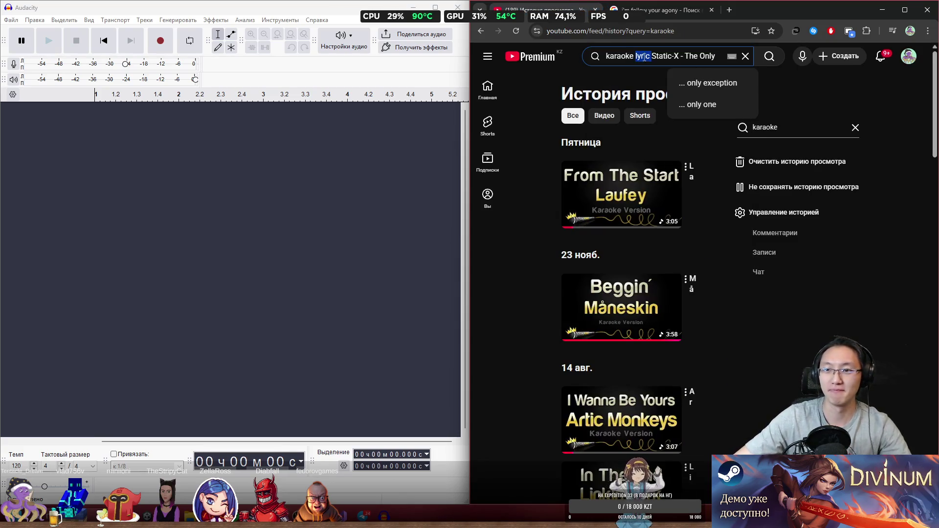
key("Return")
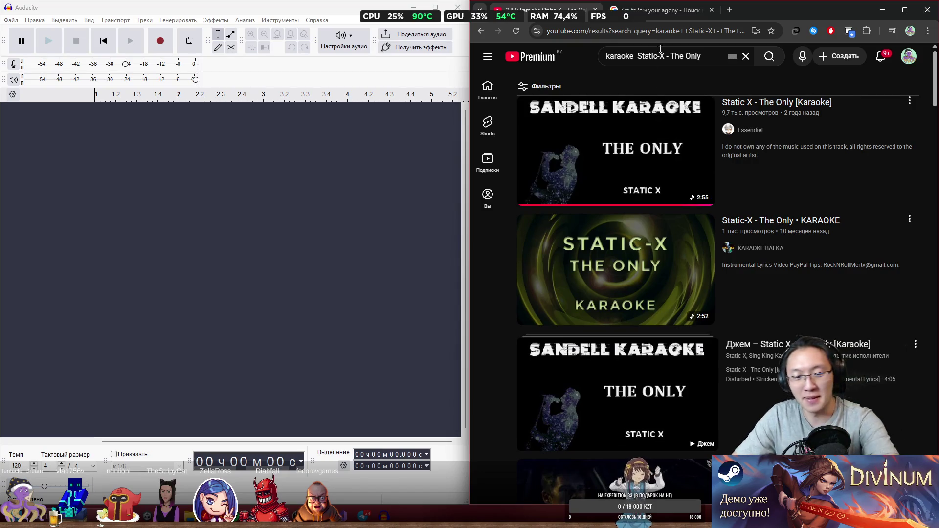
mouse_move(607, 138)
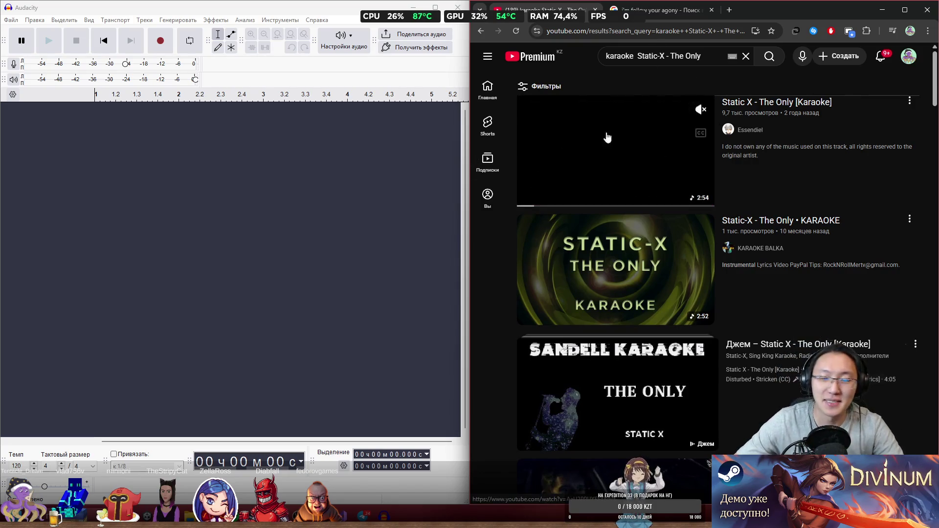
left_click(637, 138)
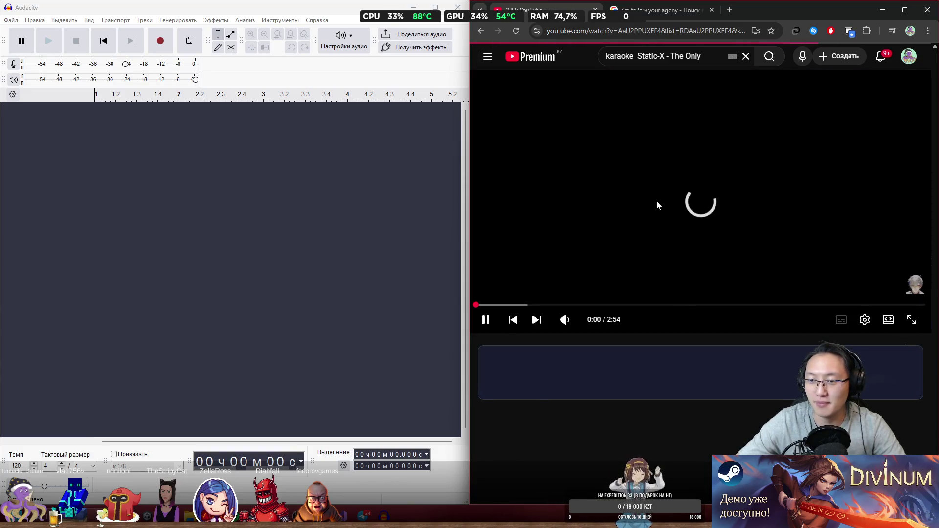
left_click(161, 50)
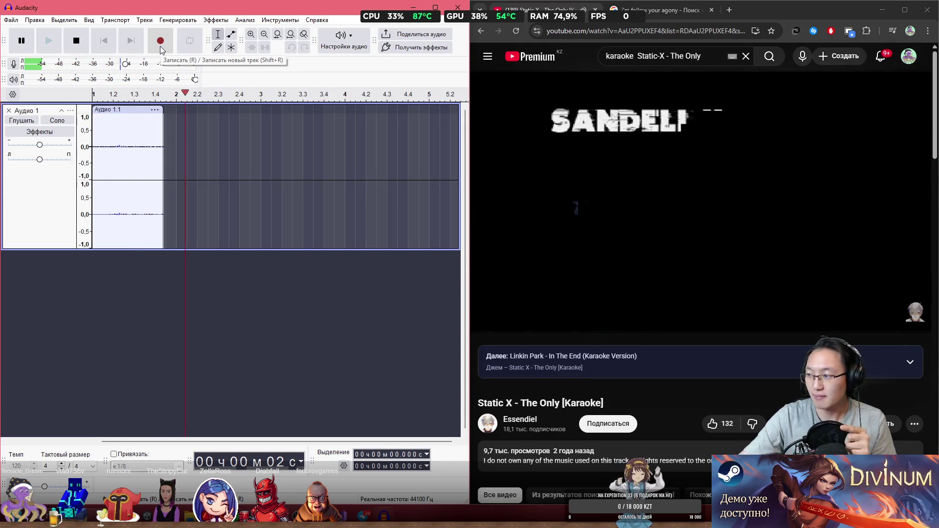
- Restart recording and sing a roughly 21-second vocal take, then stop and pause the video
mouse_move(550, 312)
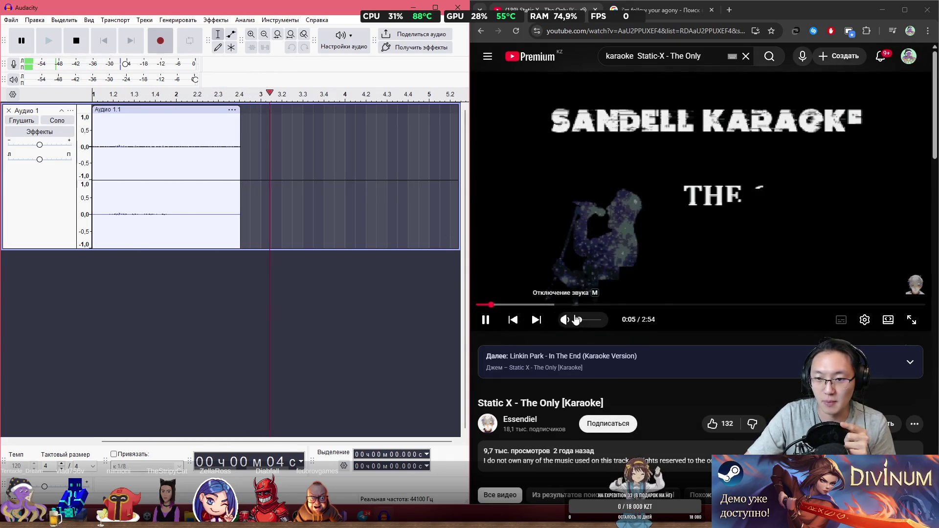
key("0")
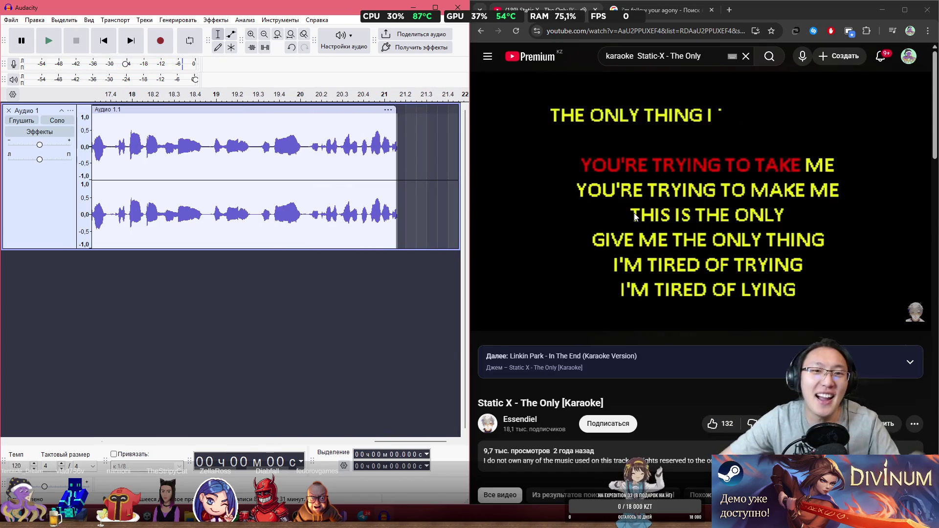
key("space")
key("space")
left_click(601, 243)
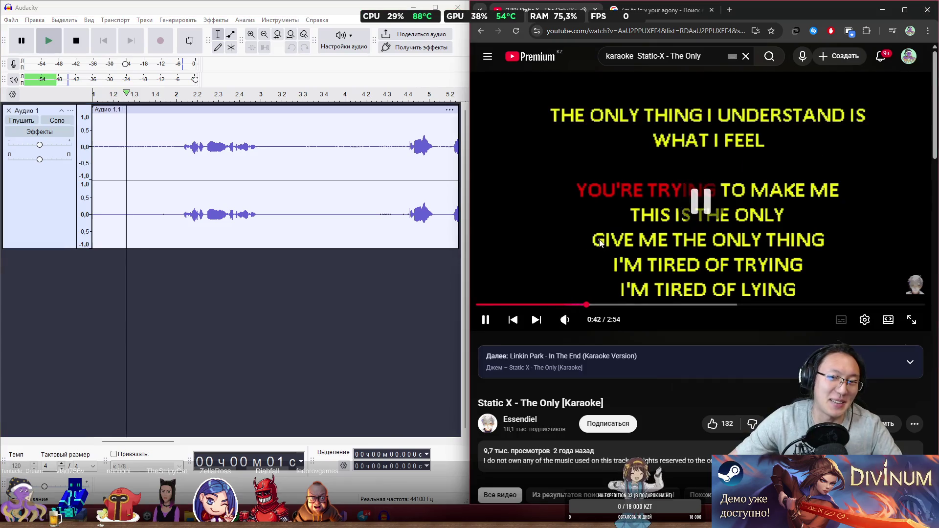
- Play back the take, dismiss the warning, and remove the recorded clip from Audio 1
left_click(292, 113)
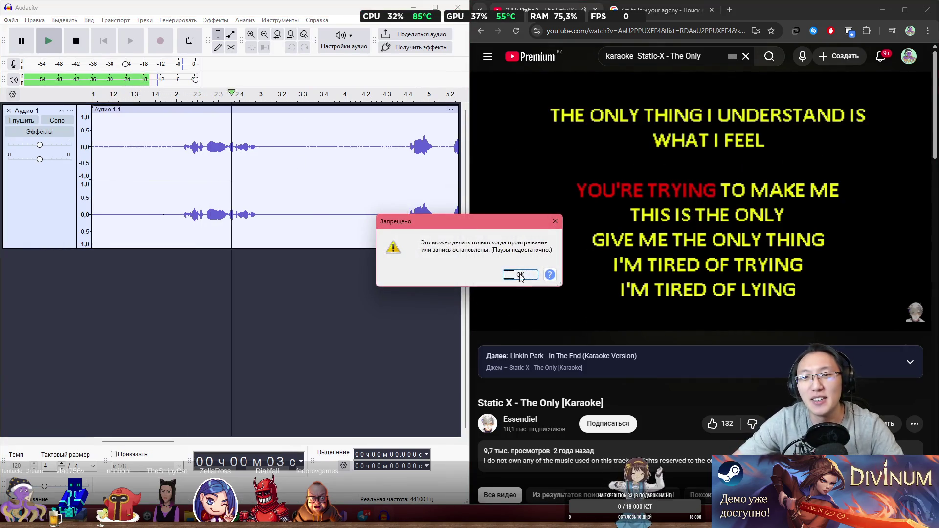
key("Return")
key("space")
left_click(300, 115)
key("ctrl+z")
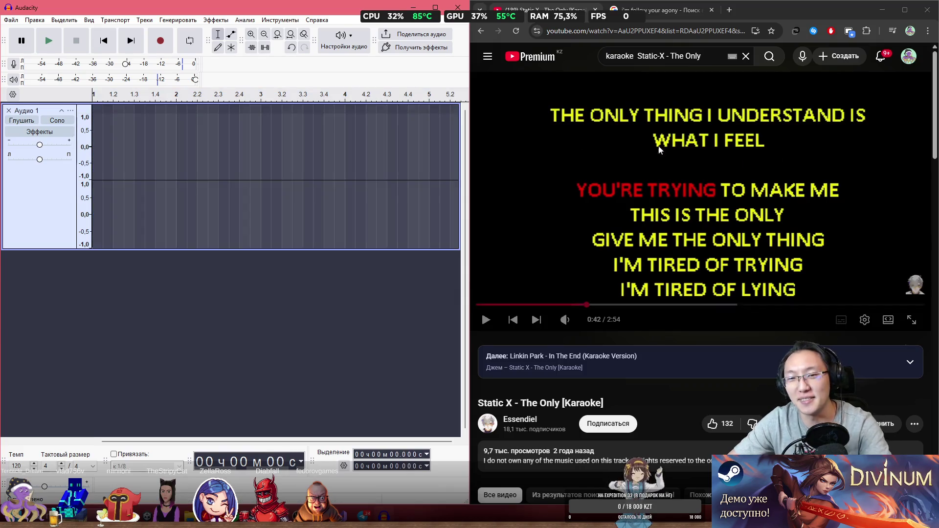
- Restart the Static-X karaoke video and record a roughly 2 min 51 s take onto Аудио 1
left_click(511, 304)
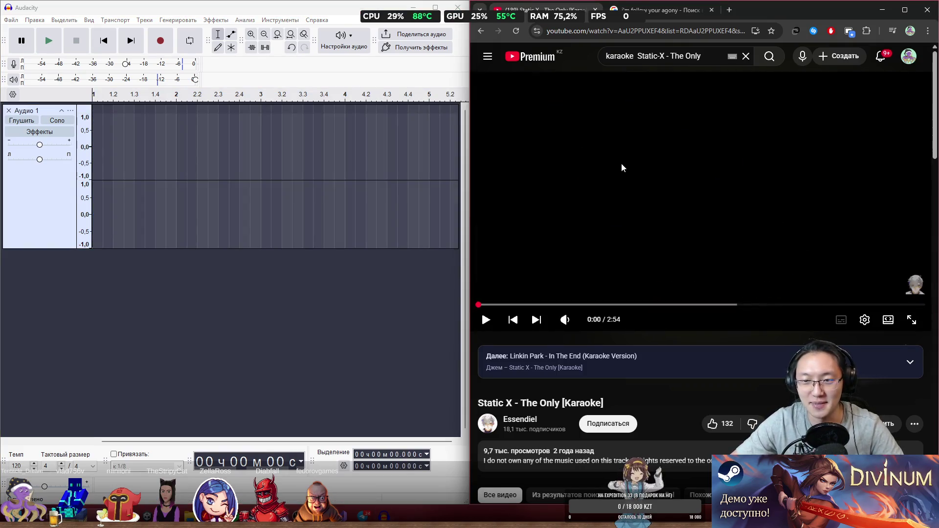
left_click(621, 163)
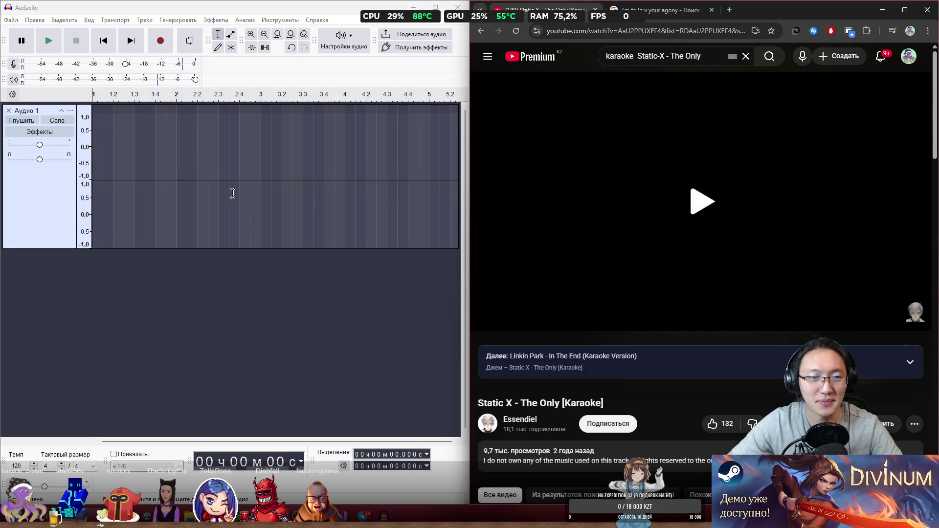
left_click(157, 45)
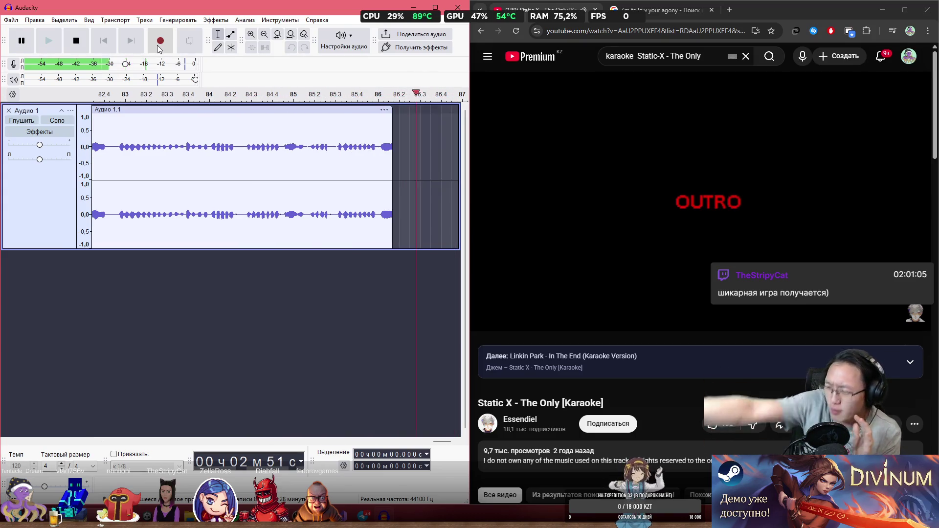
key("space")
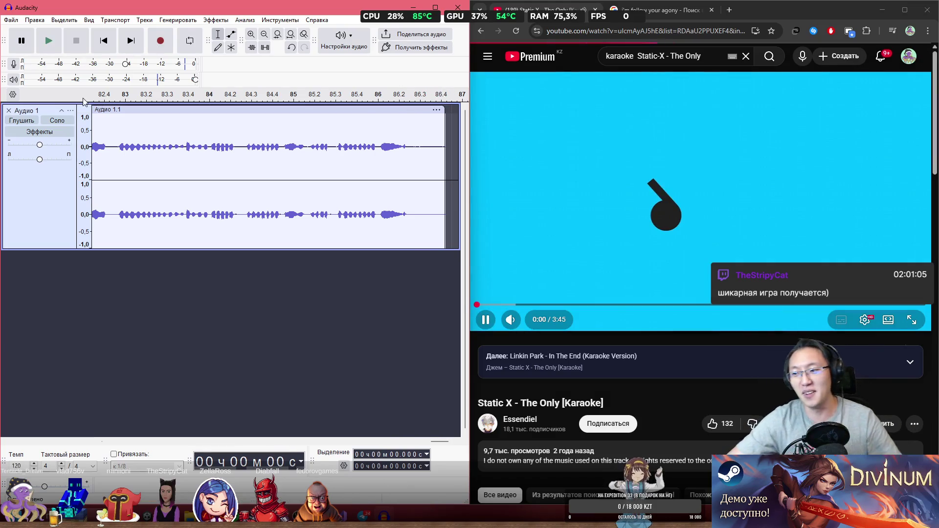
- Pause the autoplaying video and close the karaoke tab in Chrome
left_click(650, 137)
key("ctrl+w")
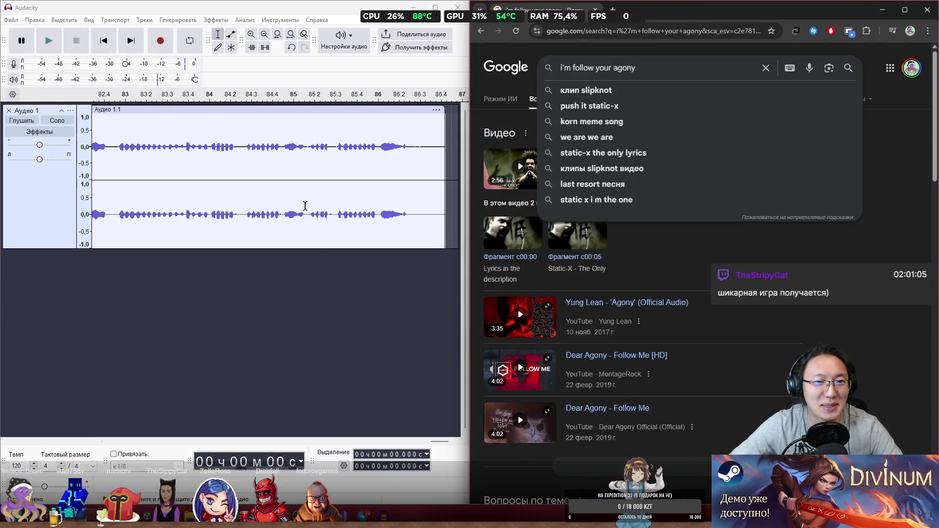
left_click(370, 294)
- Place the cursor inside the recorded clip and play it back
left_click(308, 161)
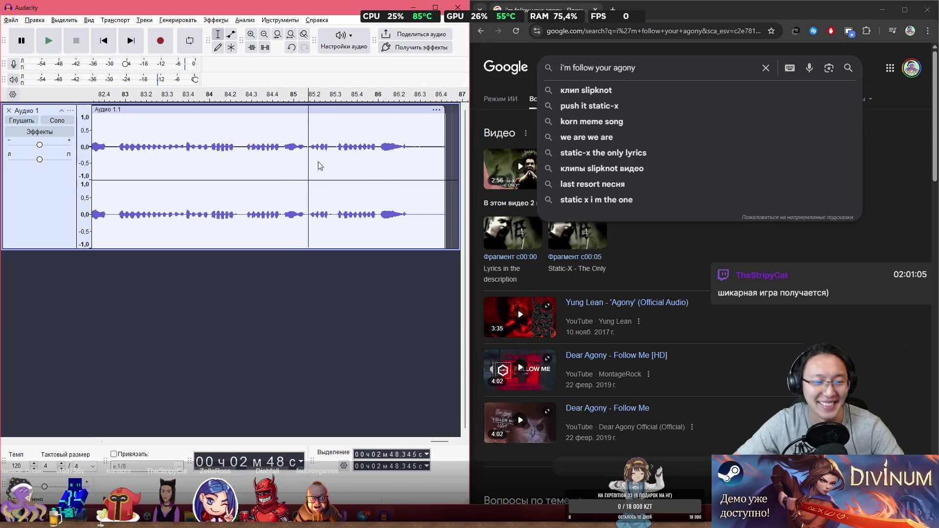
left_click(371, 164)
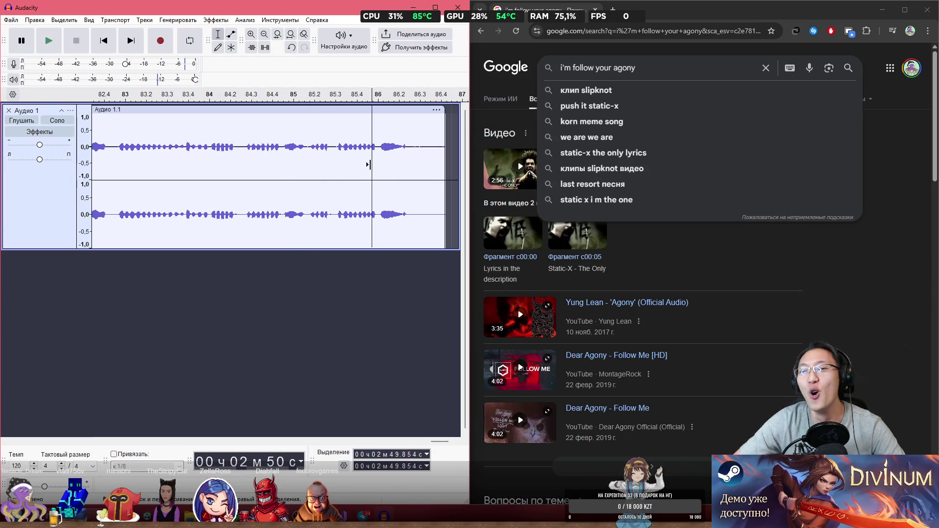
scroll(373, 167, "down", 6, "ctrl")
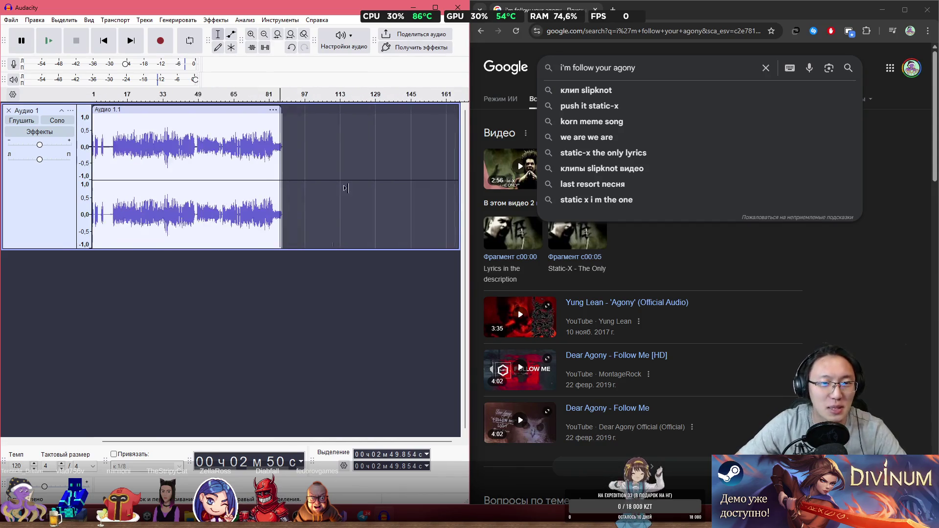
scroll(216, 156, "up", 2, "ctrl")
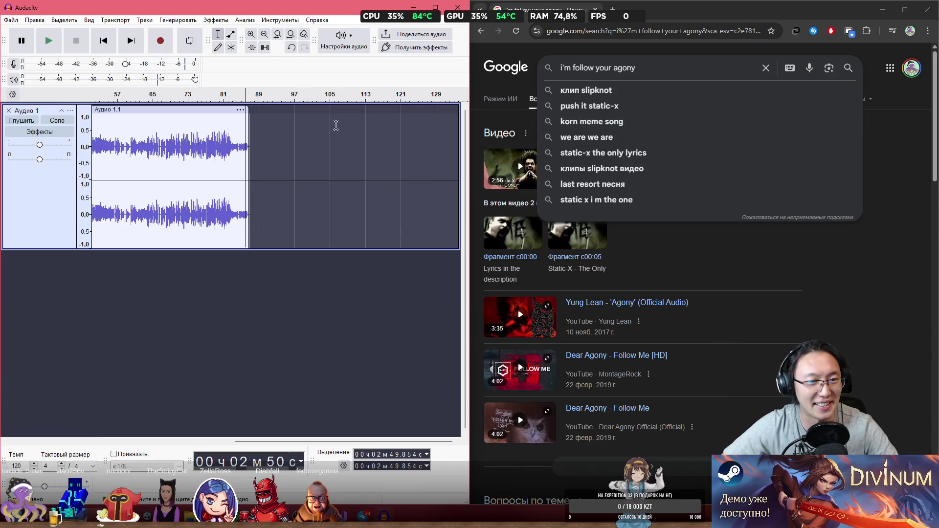
left_click(191, 118)
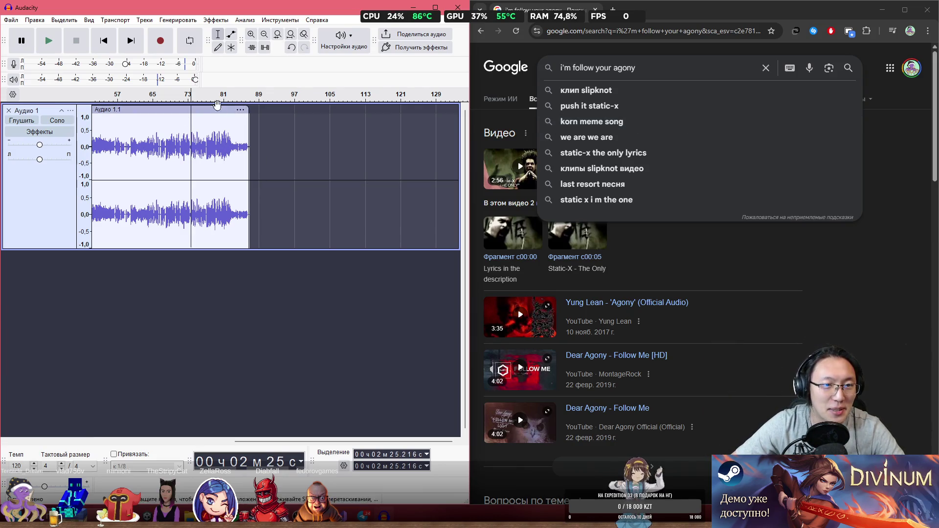
- Loop-play bars 57 to 73, stop, and scroll back to the clip's start
left_click_drag(190, 97, 118, 97)
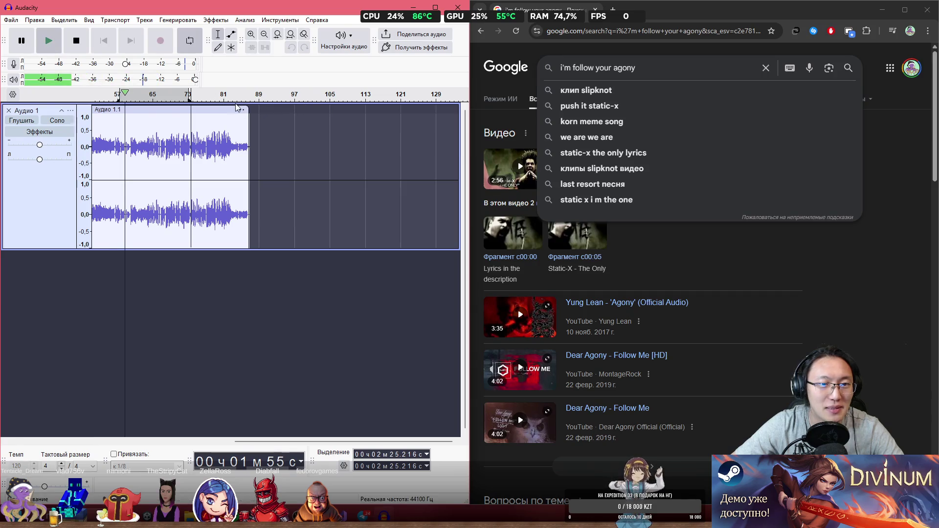
key("space")
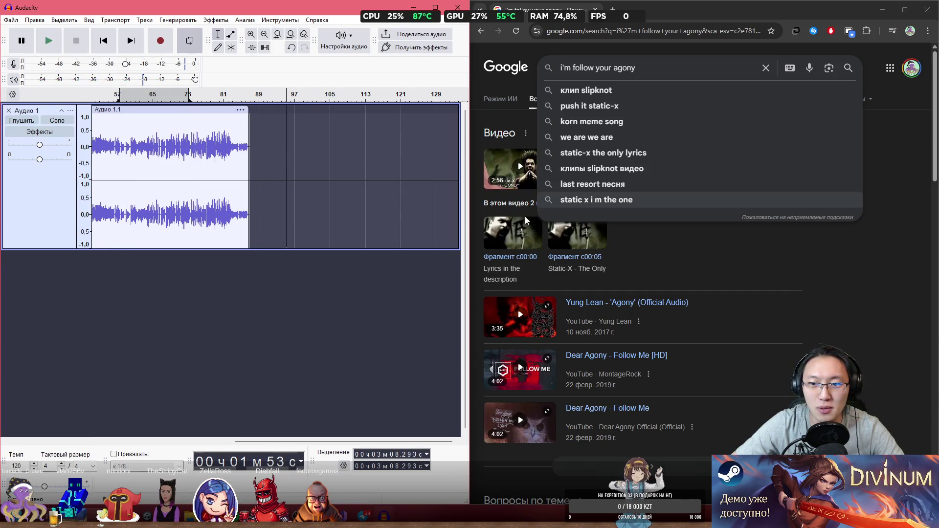
scroll(303, 159, "left", 10)
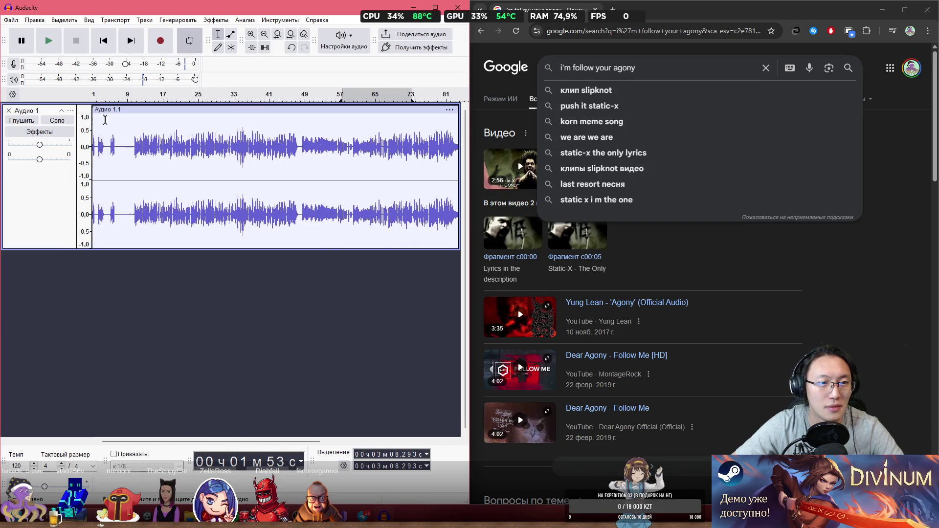
- Drag the clip's start edge to cut the early blips, then play the trimmed clip
left_click(134, 146)
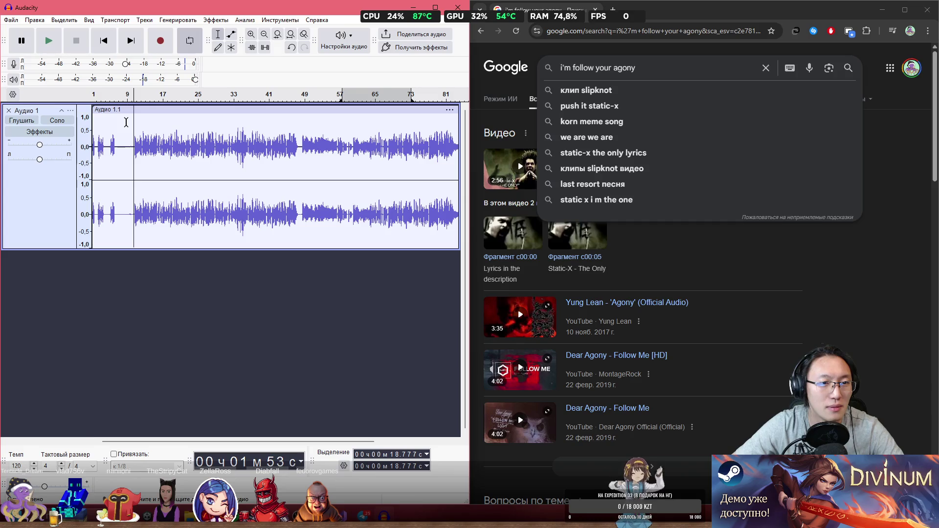
mouse_move(93, 116)
left_mouse_down()
mouse_move(136, 118)
mouse_move(101, 111)
mouse_move(93, 136)
left_mouse_up()
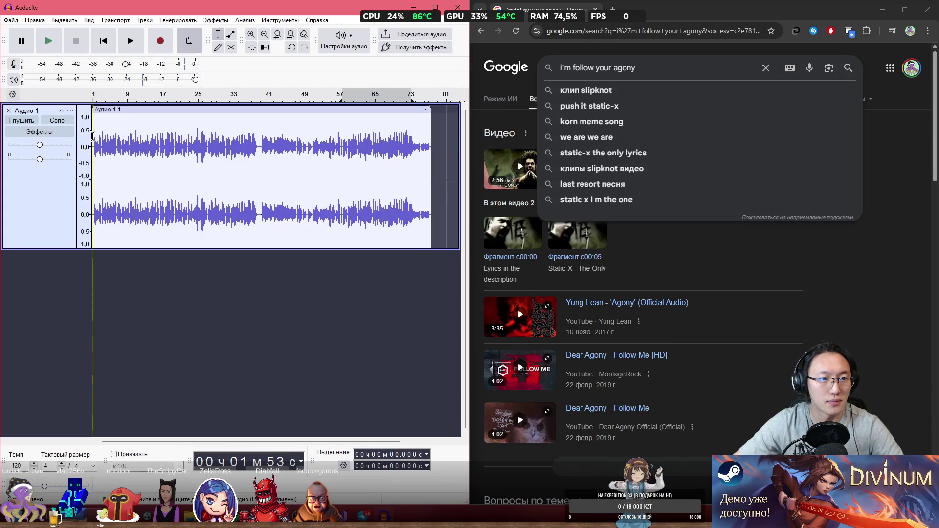
key("space")
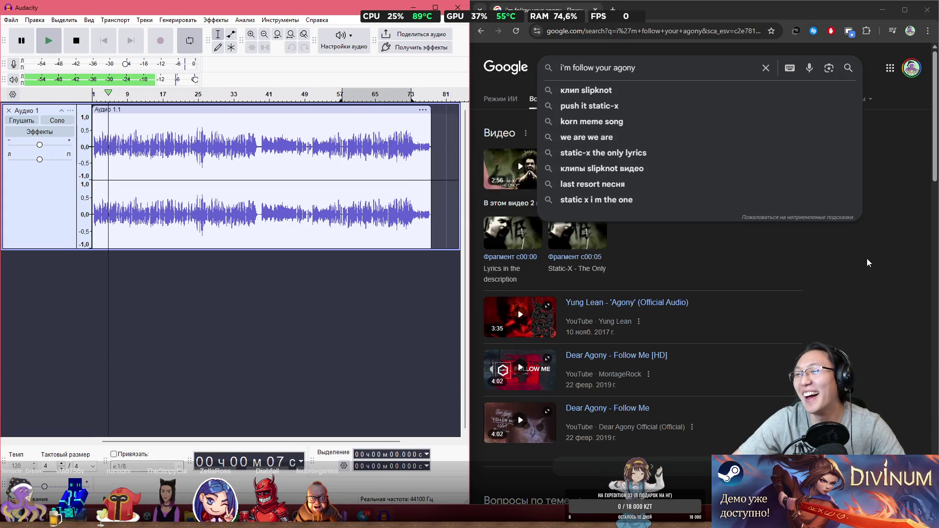
- In Chrome, dismiss the search suggestions, open a new tab and close the old results tab
left_click(764, 247)
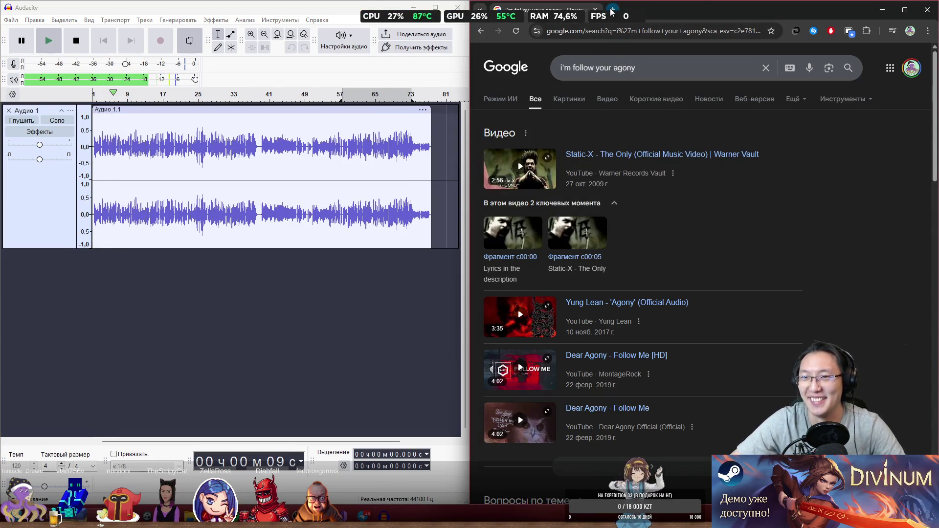
left_click(610, 12)
left_click(596, 10)
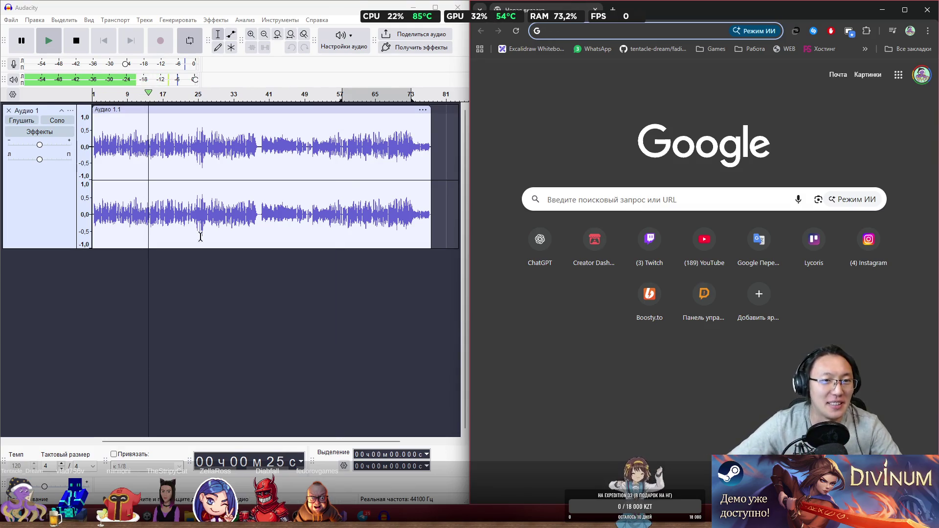
- Stop playback and add a new empty stereo track below the existing clips
left_click(190, 262)
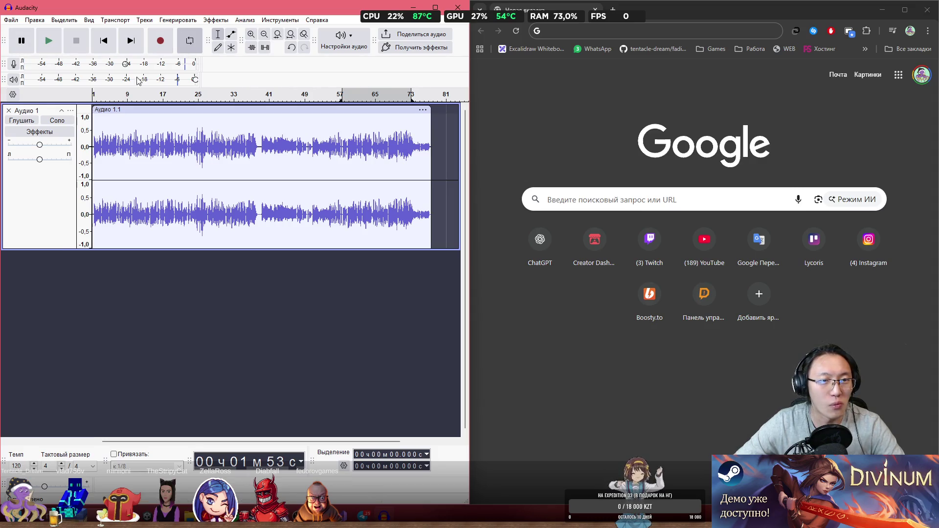
right_click(53, 293)
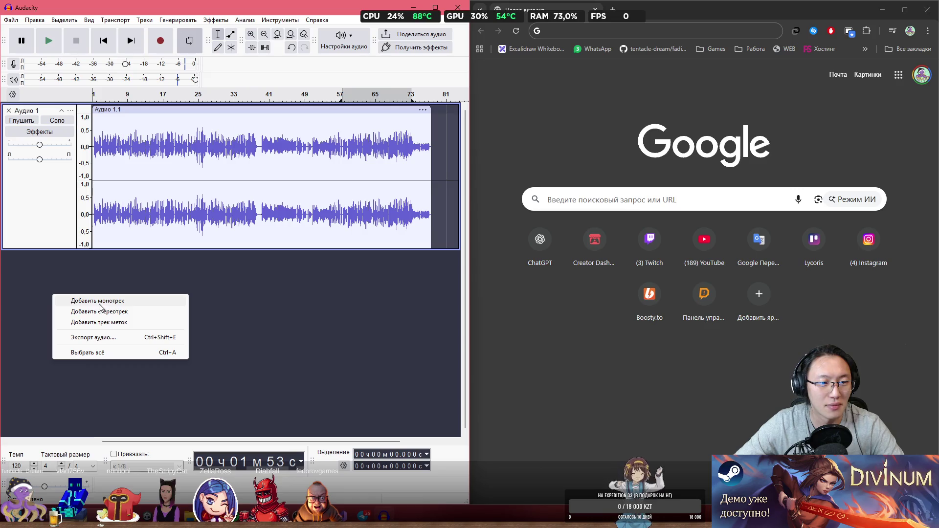
left_click(104, 312)
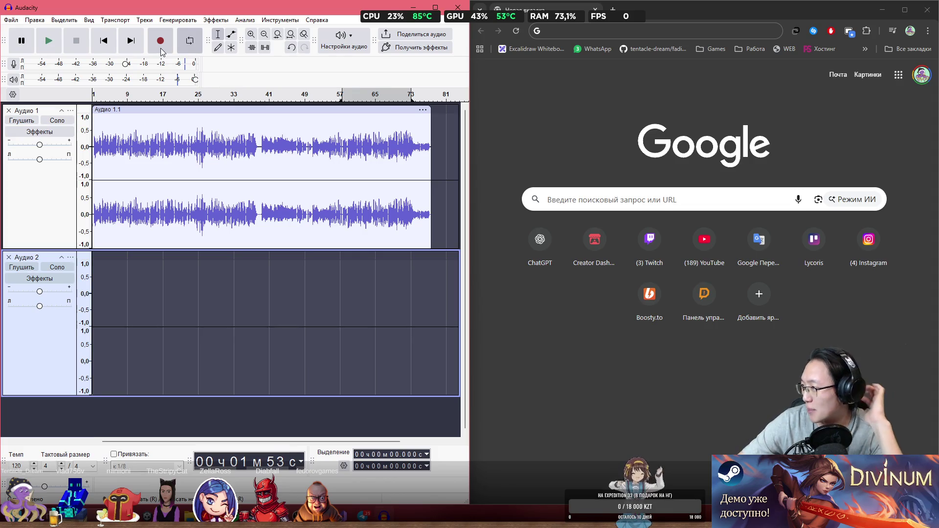
- Make a quick test recording, then nudge the backing clip slightly along the timeline
left_click(162, 52)
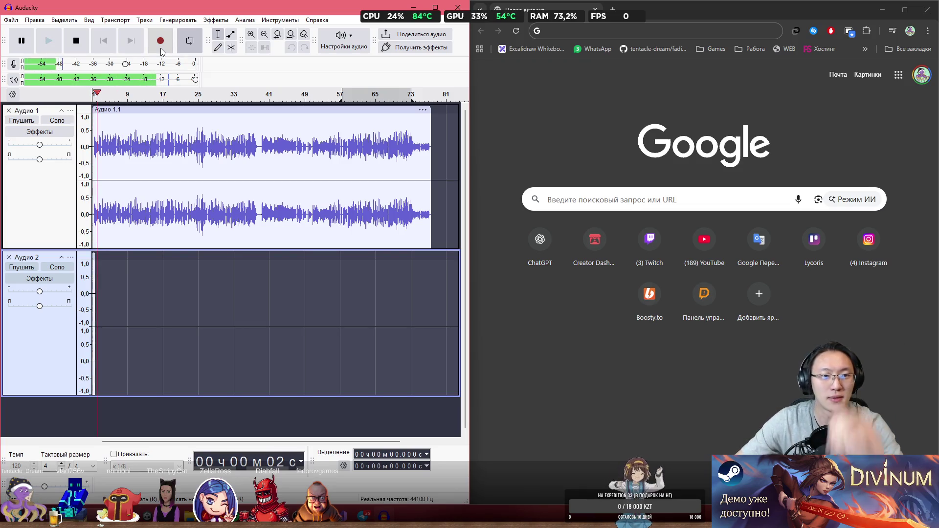
key("space")
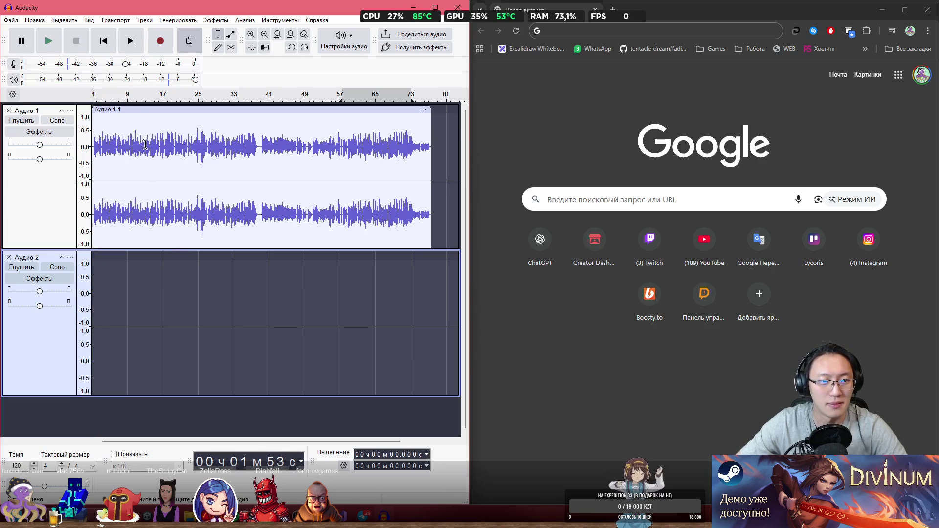
mouse_move(140, 113)
left_mouse_down()
mouse_move(159, 113)
mouse_move(140, 114)
left_mouse_up()
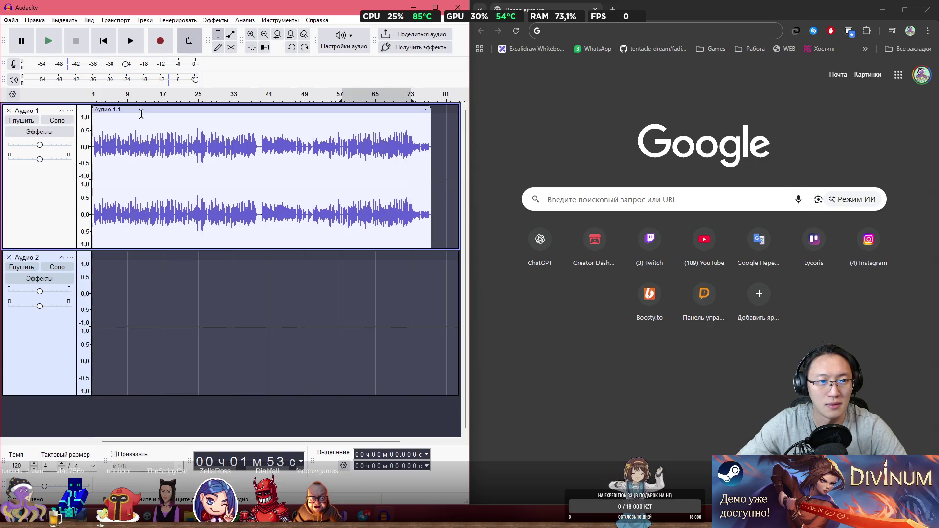
- Select the new Аудио 2 track as the recording target
left_click(94, 294)
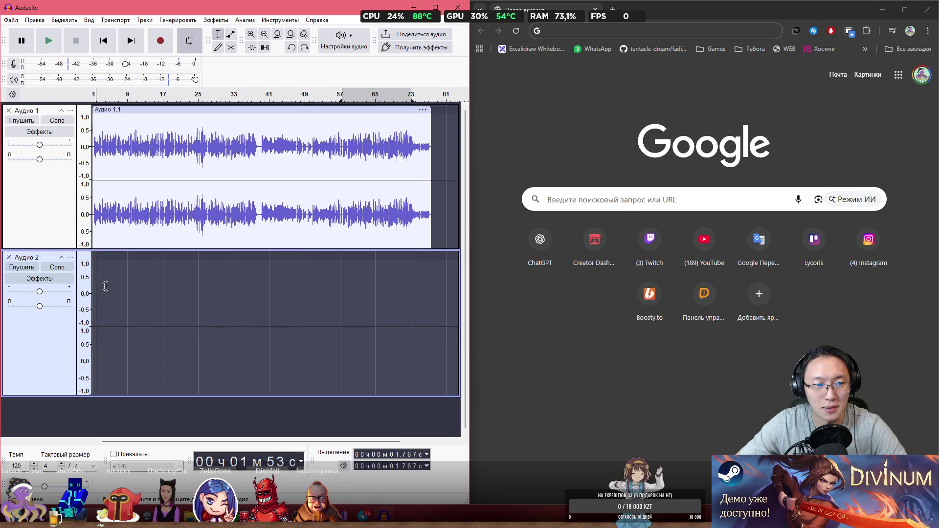
scroll(114, 200, "up", 2)
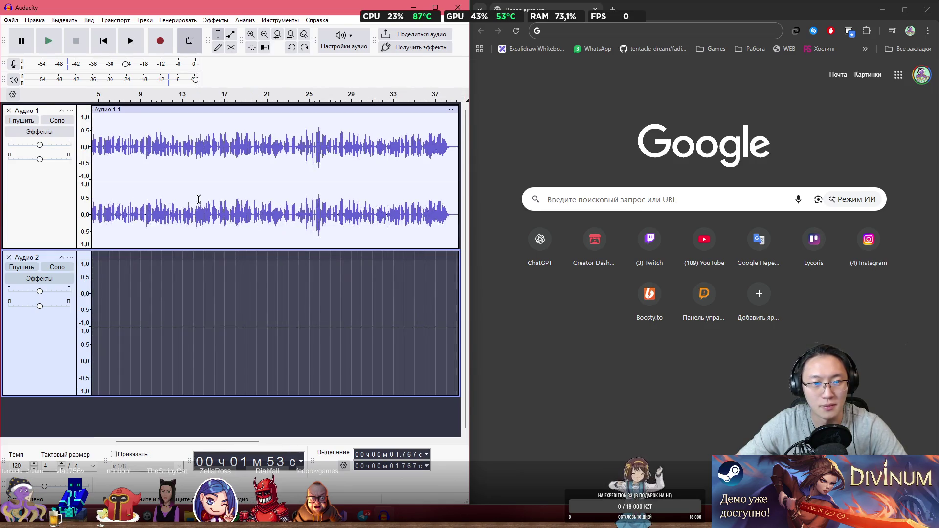
left_click_drag(226, 443, 146, 371)
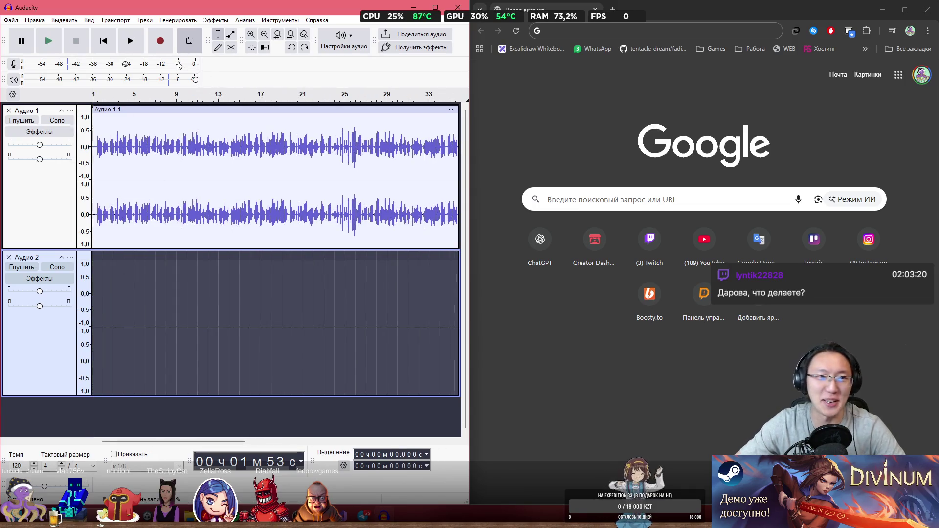
- Record a vocal take of about 1 min 53 s, clip Аудио 2.1, onto Аудио 2
left_click(162, 48)
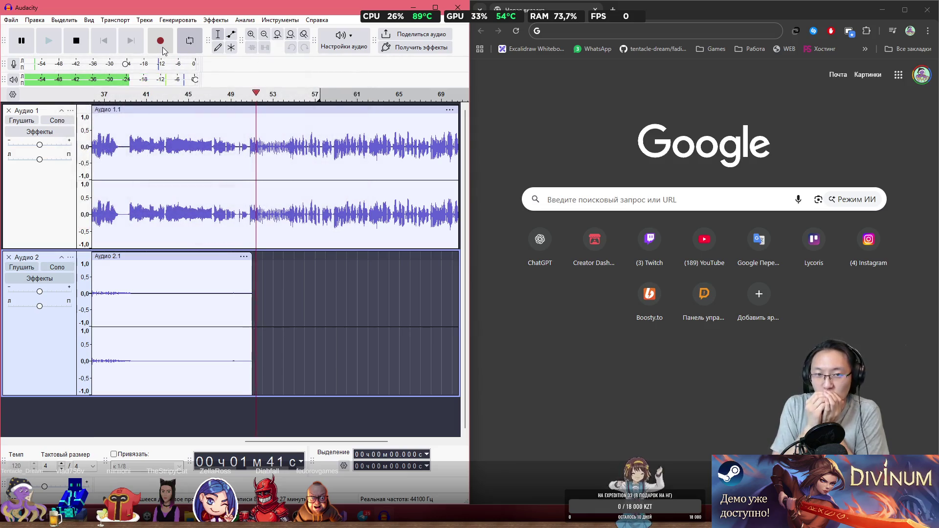
key("space")
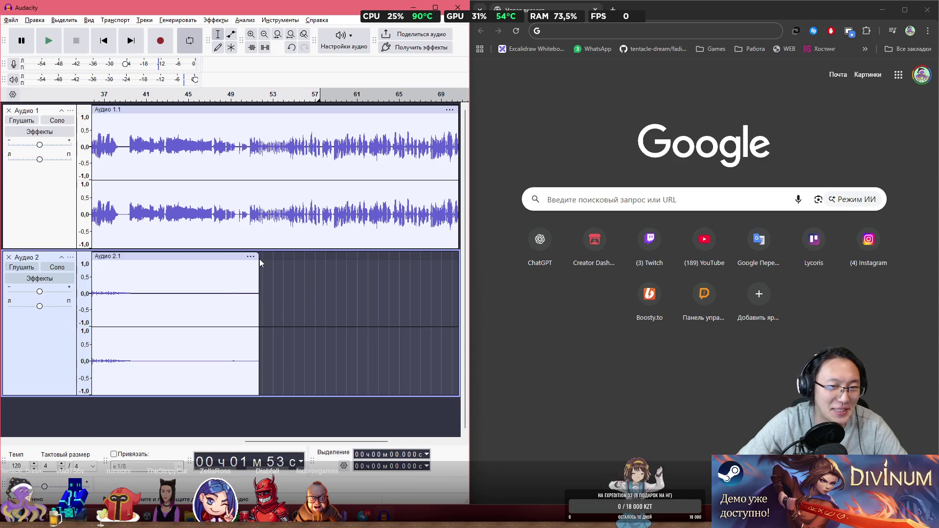
- Trim the end off clip Аудио 2.1, then audition the music around 1:35–1:38
left_click_drag(259, 261, 228, 262)
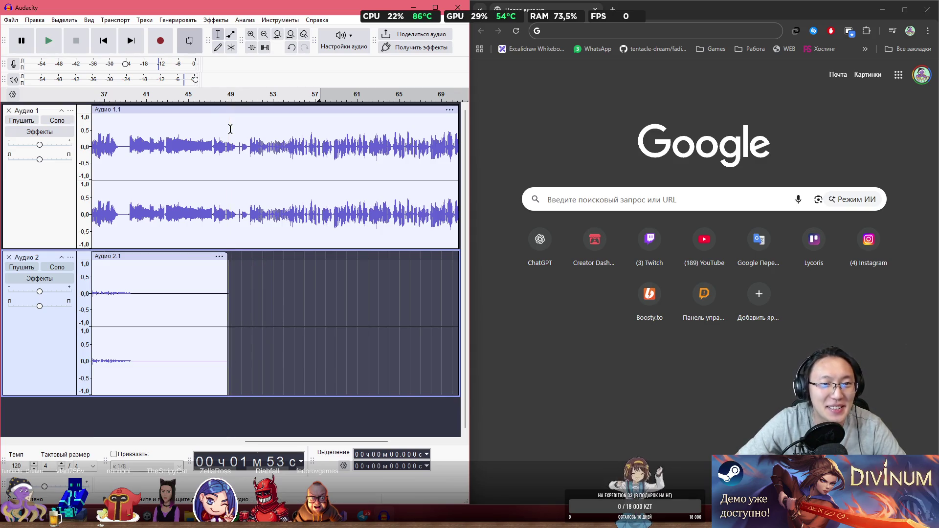
left_click(230, 129)
key("space")
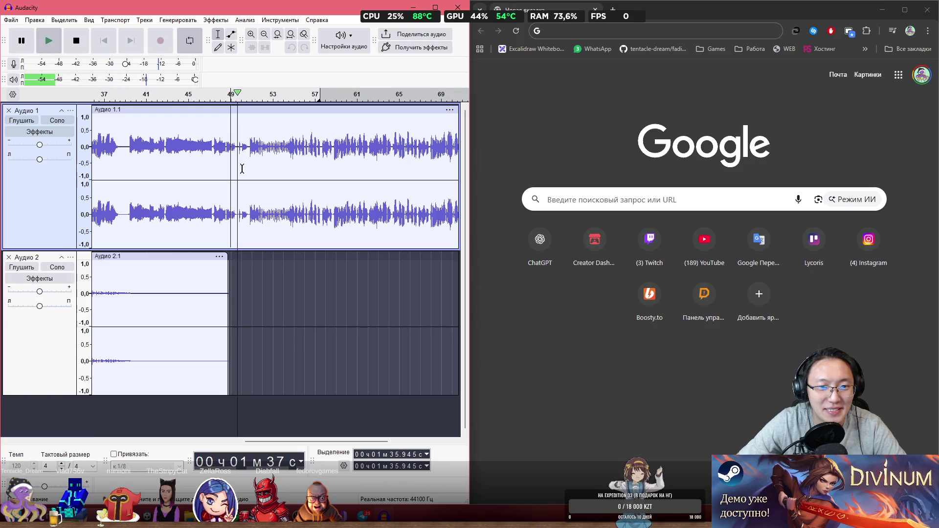
key("space")
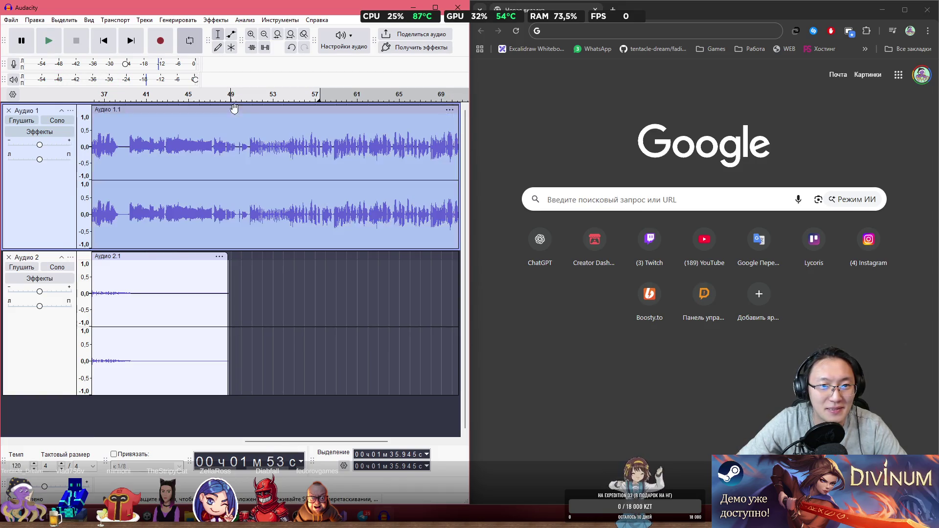
left_click(239, 96)
key("space")
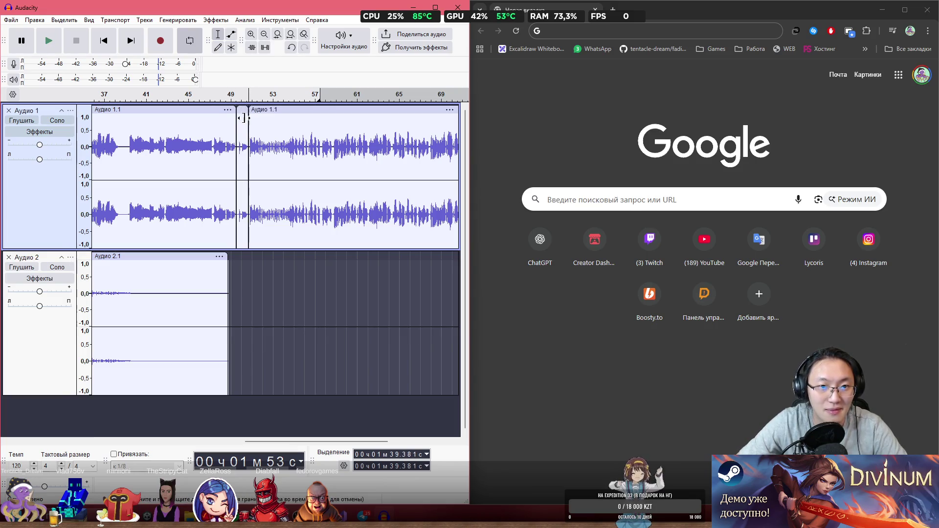
- Place the cursor on Audio 2 at about 1:36 and start recording a new take
left_click(247, 239)
left_click(230, 266)
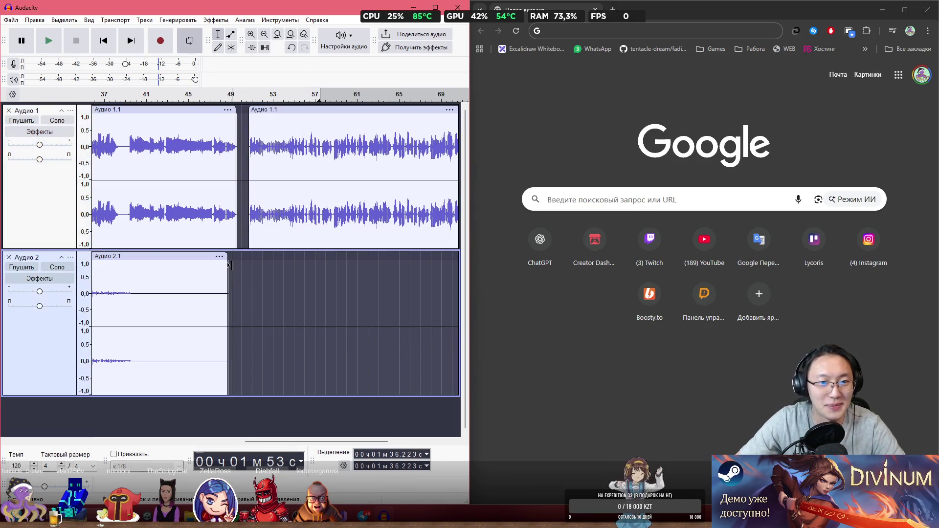
left_click(160, 47)
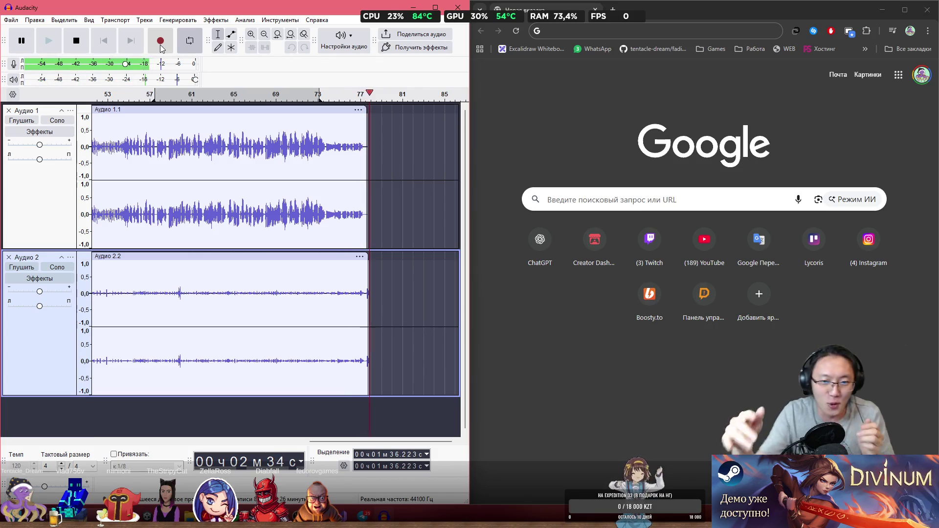
- Stop recording once clip Аудио 2.2 reaches the end of backing clip Аудио 1.1
key("space")
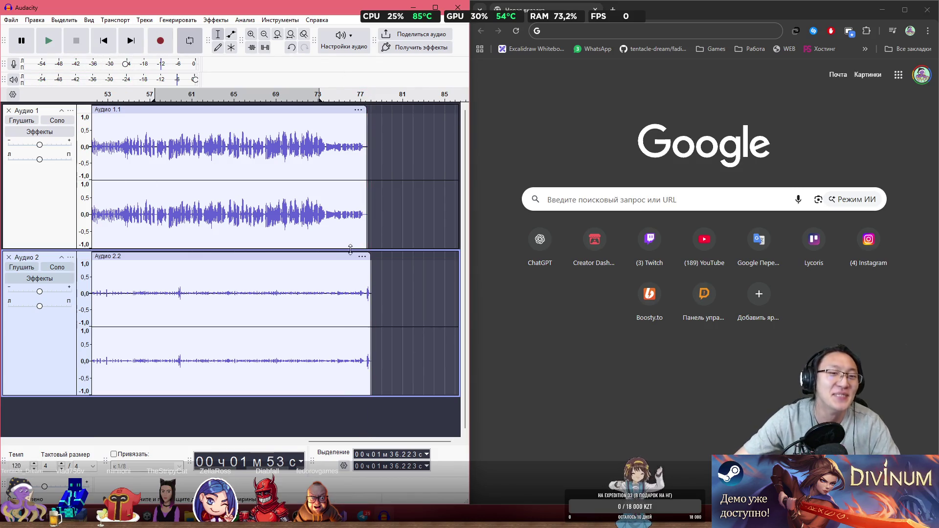
- Briefly play back the end of both tracks near the music's finish
left_click(405, 210)
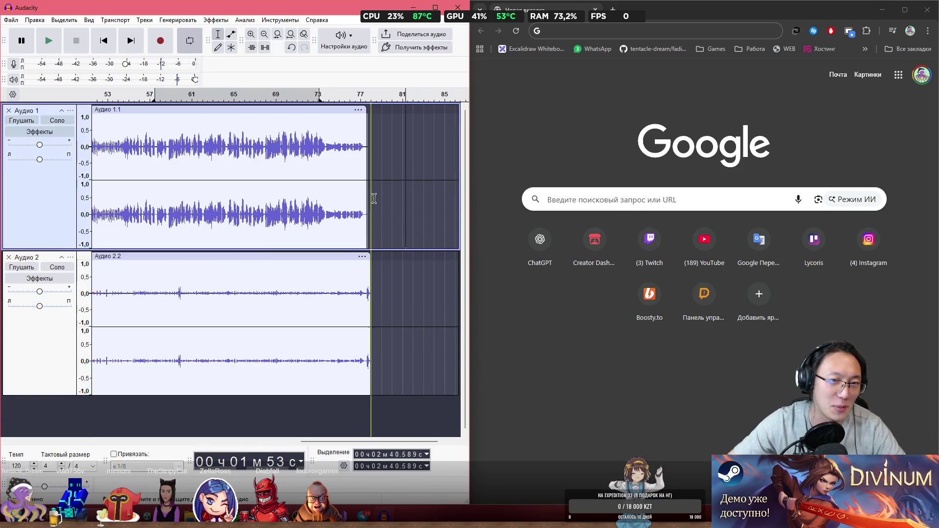
left_click(284, 95)
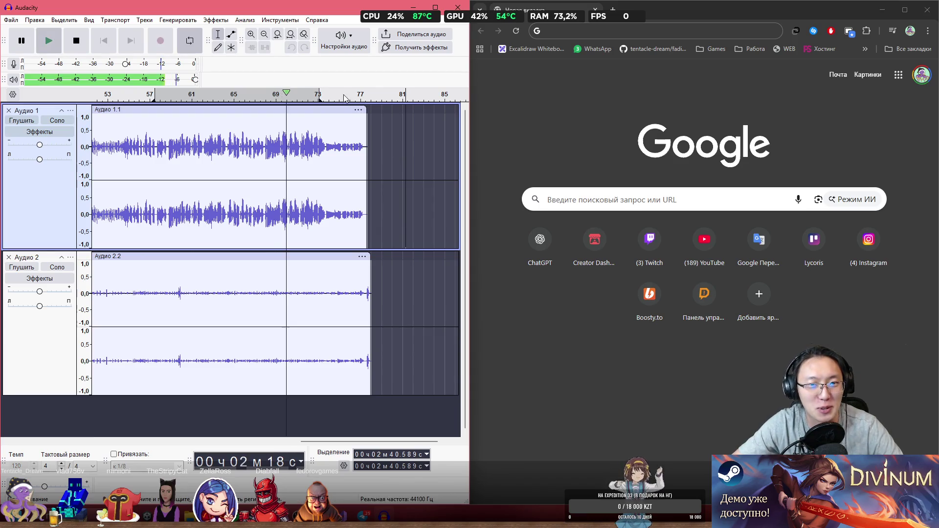
key("space")
- Uncheck 'Включить петлю' in the ruler menu and scroll back to the start
right_click(320, 92)
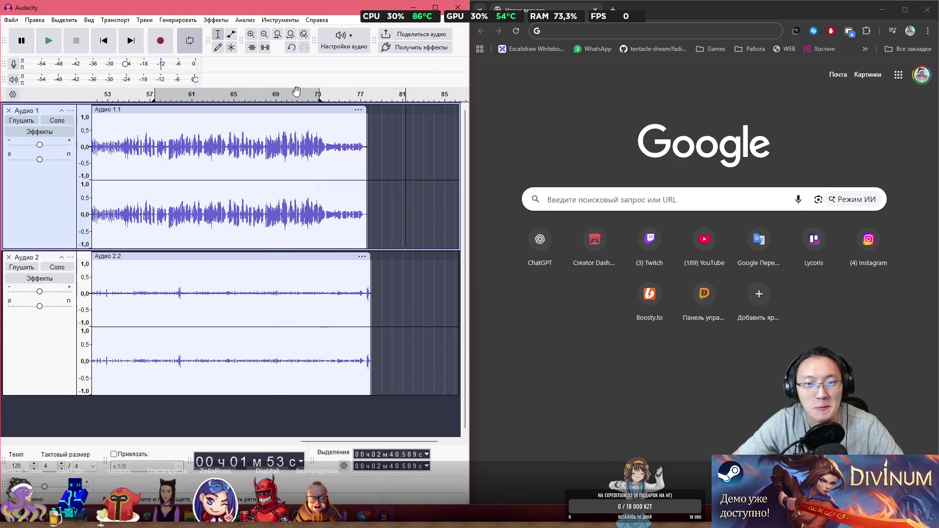
right_click(297, 93)
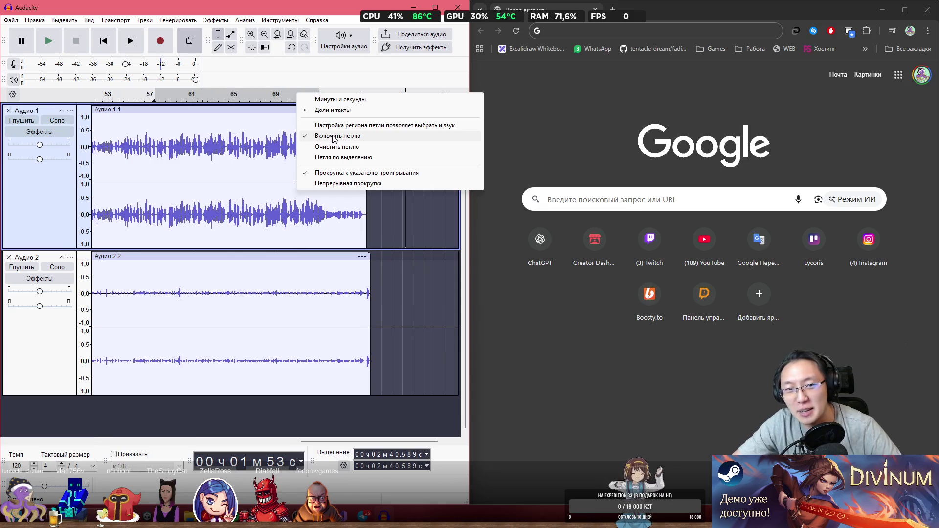
left_click(332, 136)
mouse_move(361, 441)
left_mouse_down()
mouse_move(244, 440)
mouse_move(55, 408)
left_mouse_up()
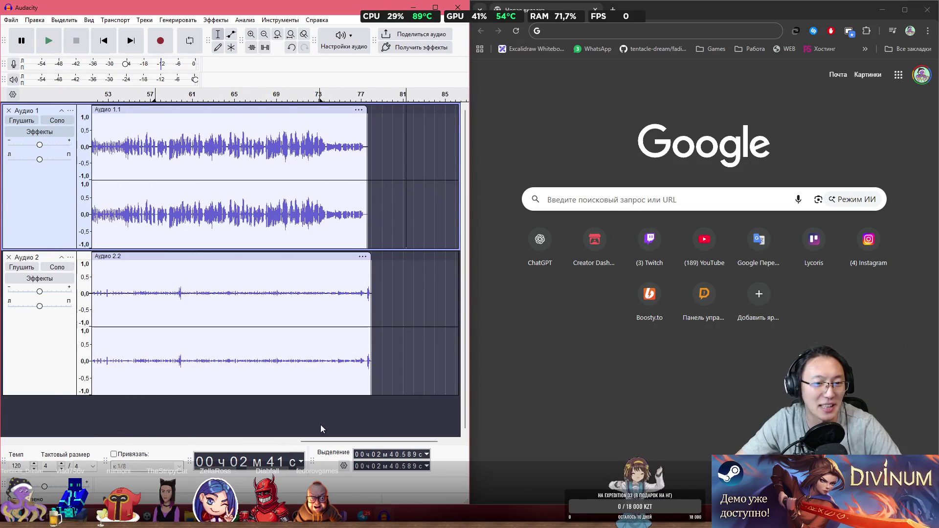
left_click_drag(323, 441, 83, 443)
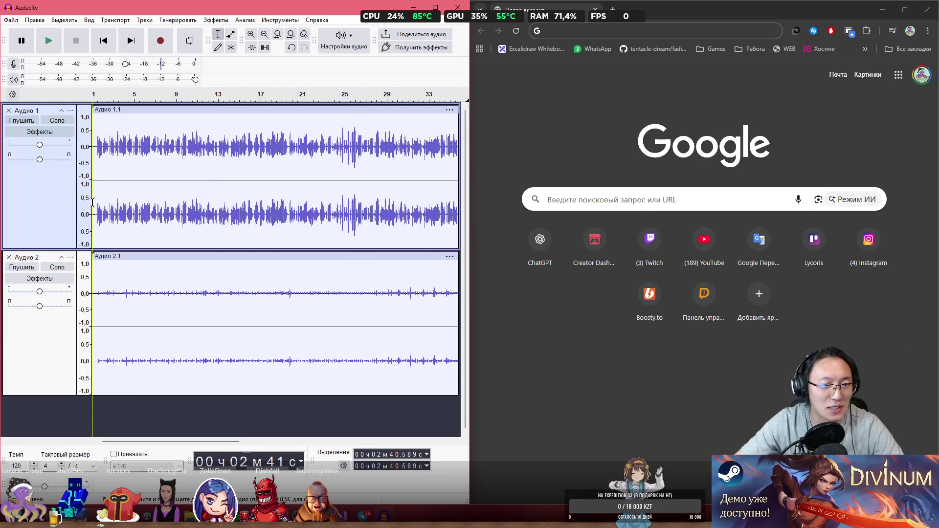
- Play both tracks from the start and mark the vocal at 19.133 s
key("space")
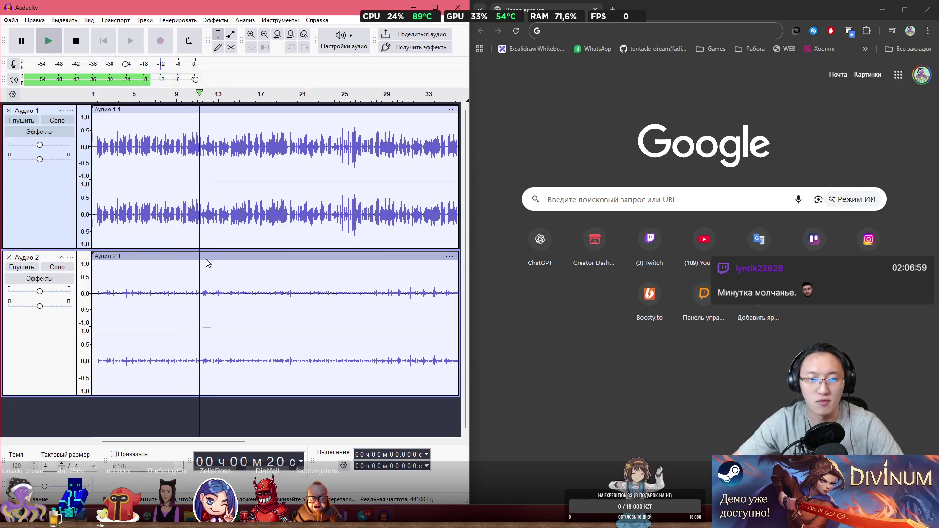
left_click(192, 282)
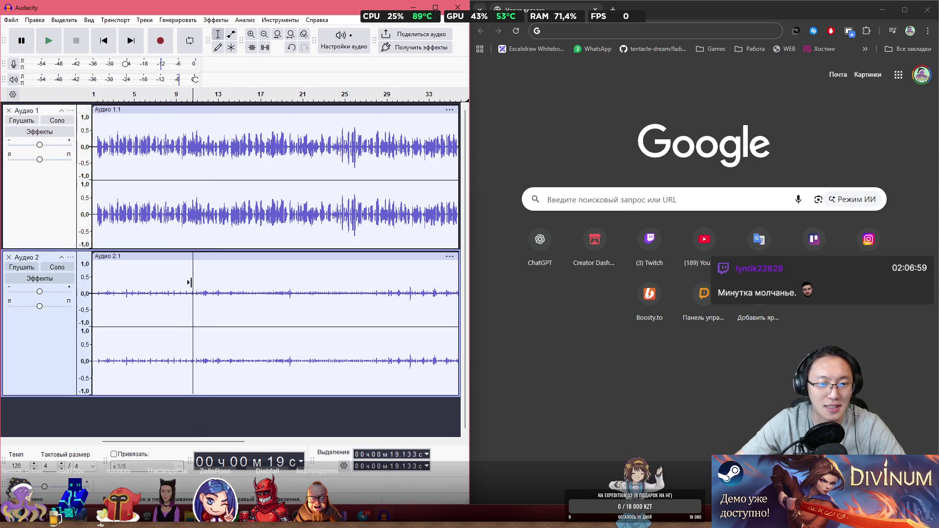
key("space")
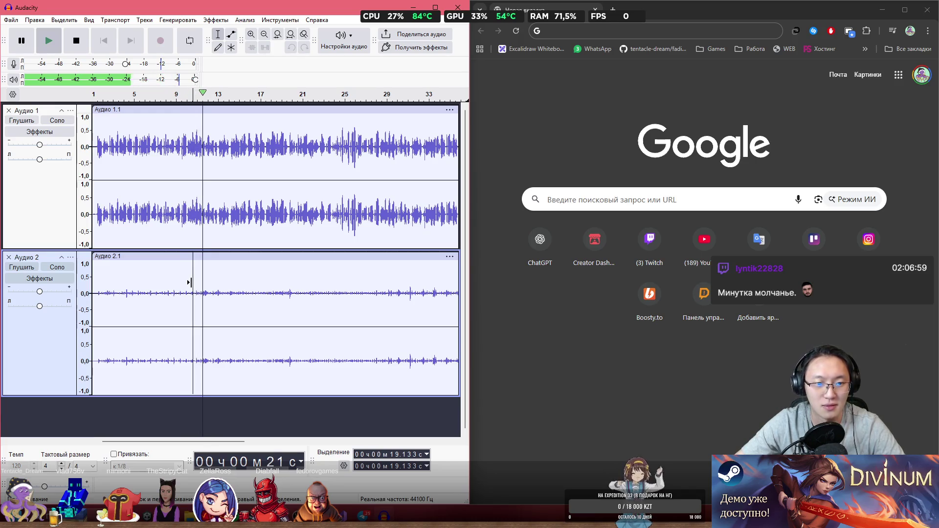
key("space")
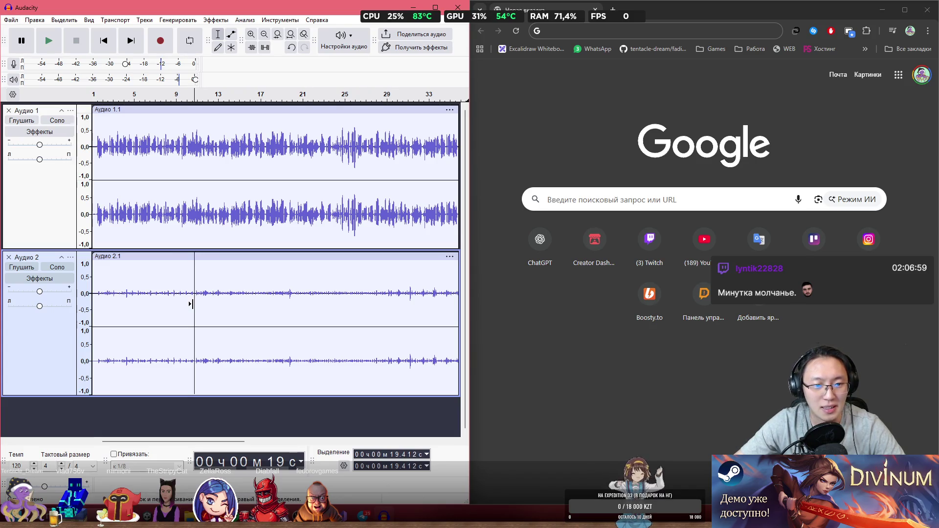
scroll(195, 304, "up", 3, "ctrl")
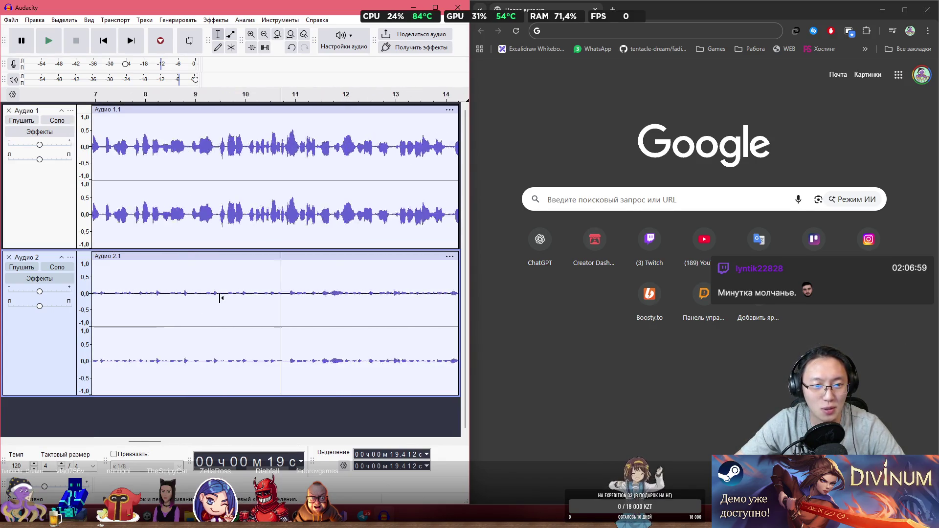
key("space")
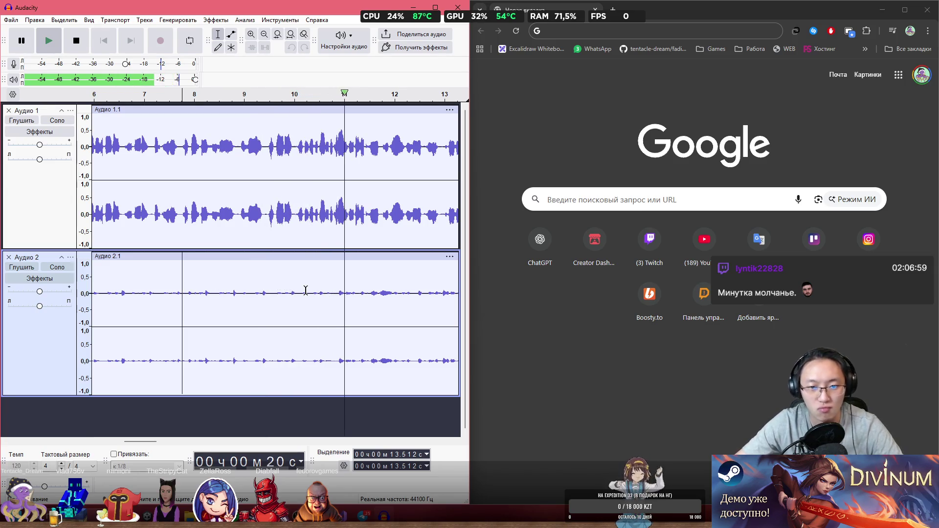
- Audition the vocal from about 19.8, 20.5 and 29 seconds against the music
left_click(340, 293)
left_click(357, 293)
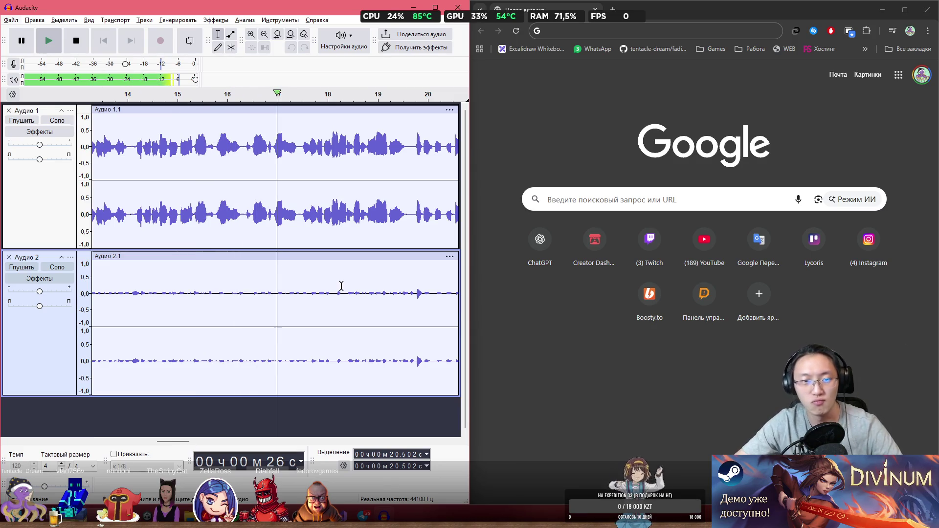
left_click(204, 283)
key("space")
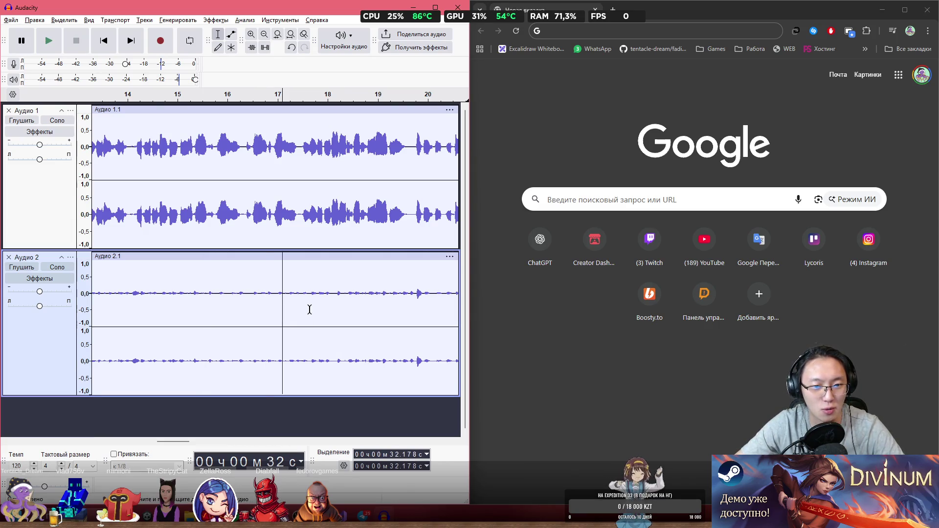
scroll(309, 309, "down", 2, "ctrl")
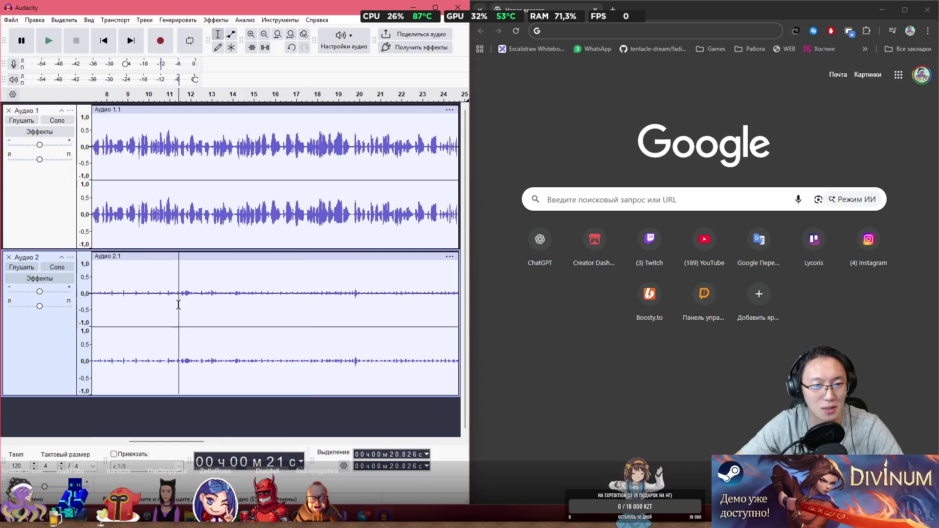
key("space")
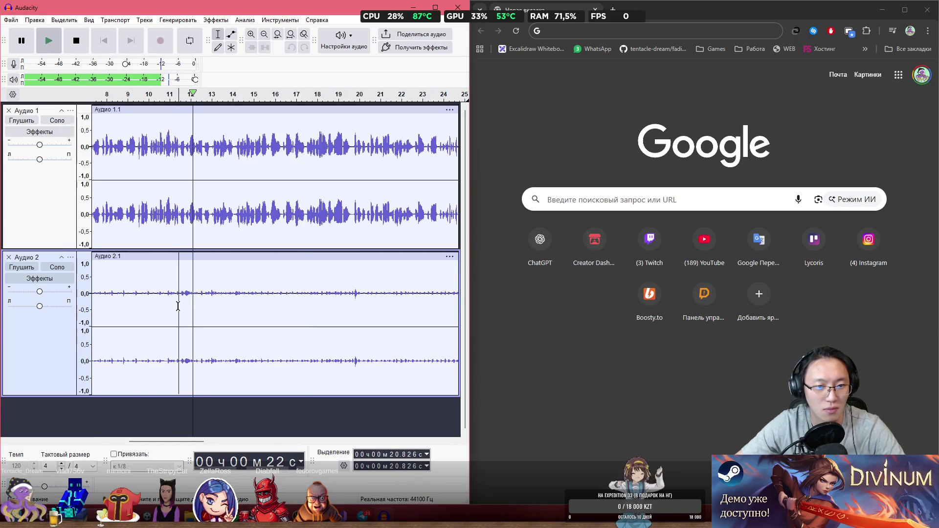
- Zoom in around 19 s, mark about 19.15 s and replay that passage
left_click(139, 309)
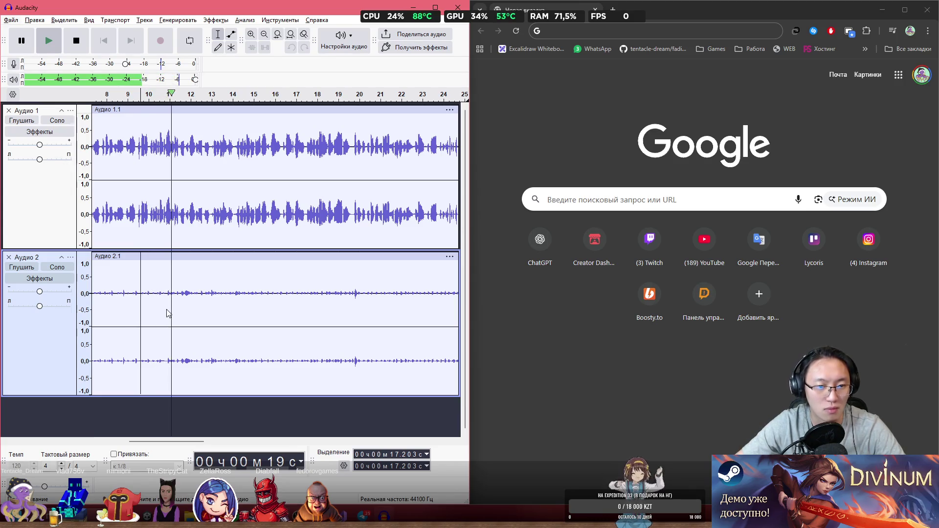
left_click(160, 312)
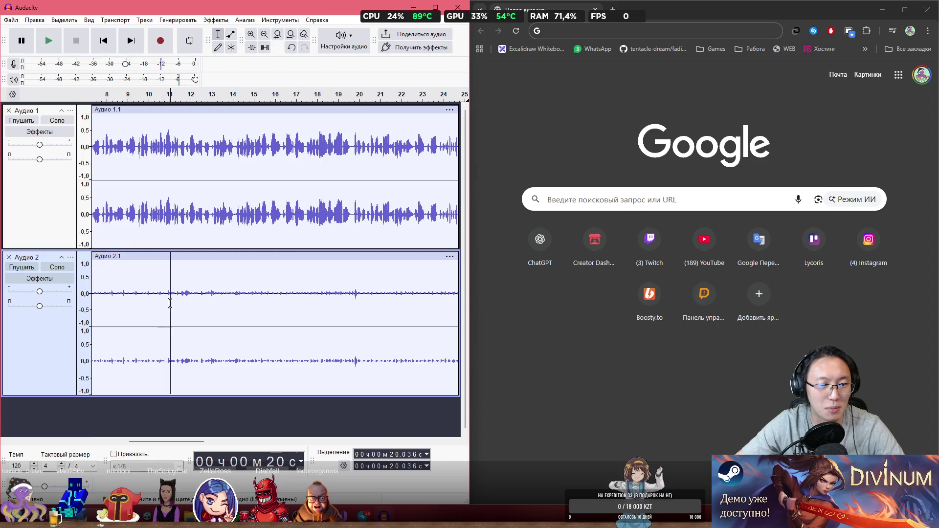
scroll(163, 302, "left", 5)
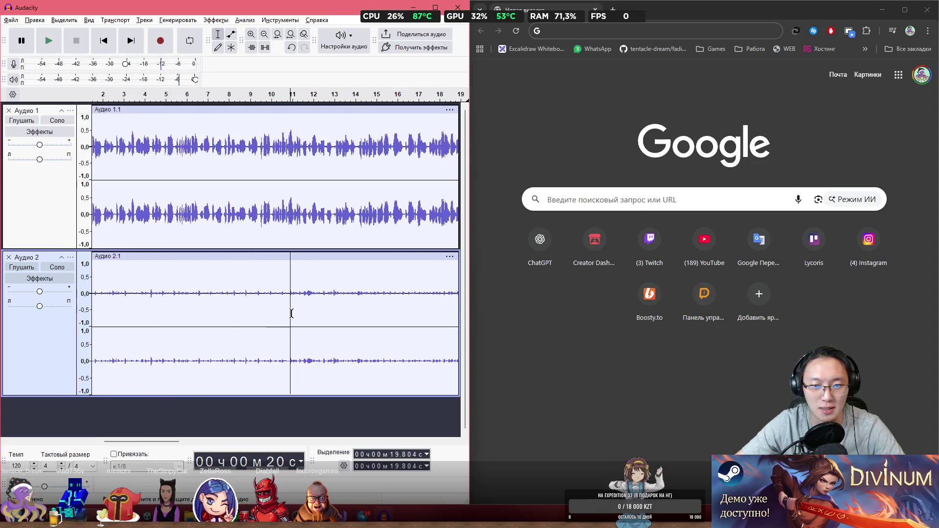
scroll(281, 304, "up", 3)
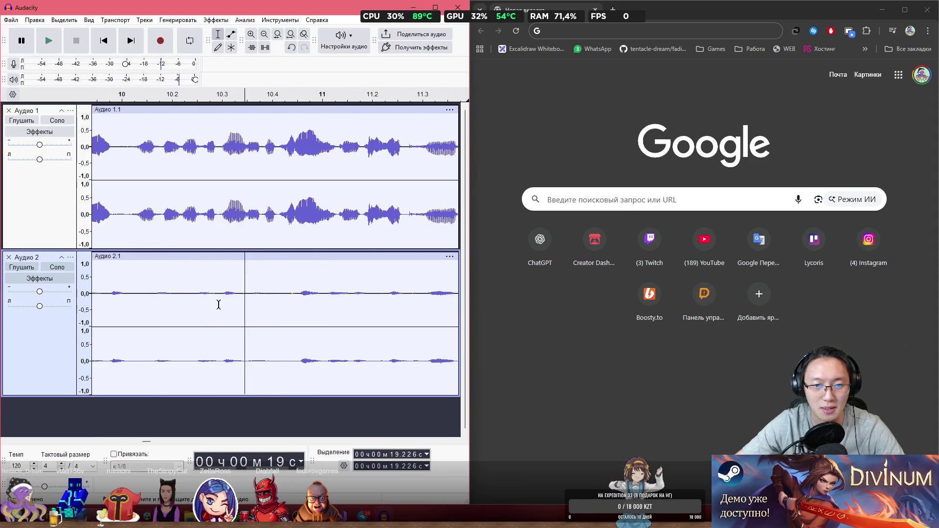
key("space")
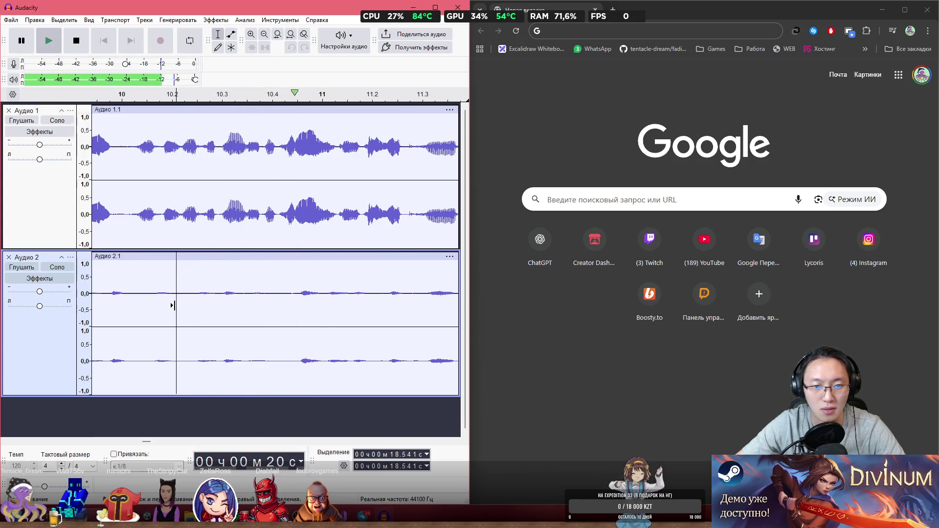
- Split off 19.688–20.522 s on Аудио 2, nudge it slightly earlier and play it back
key("space")
left_click_drag(291, 319, 374, 323)
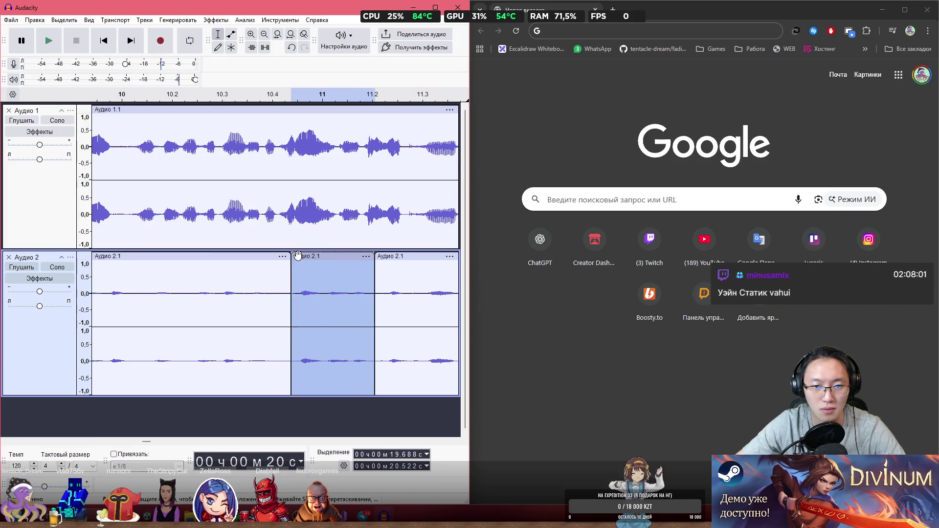
mouse_move(286, 257)
left_mouse_down()
mouse_move(266, 258)
mouse_move(296, 256)
left_mouse_up()
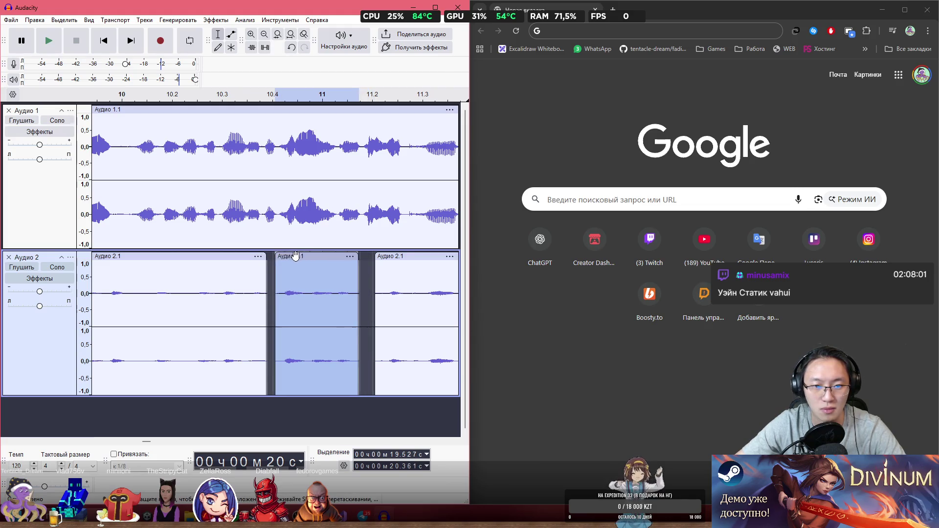
left_click(192, 305)
key("space")
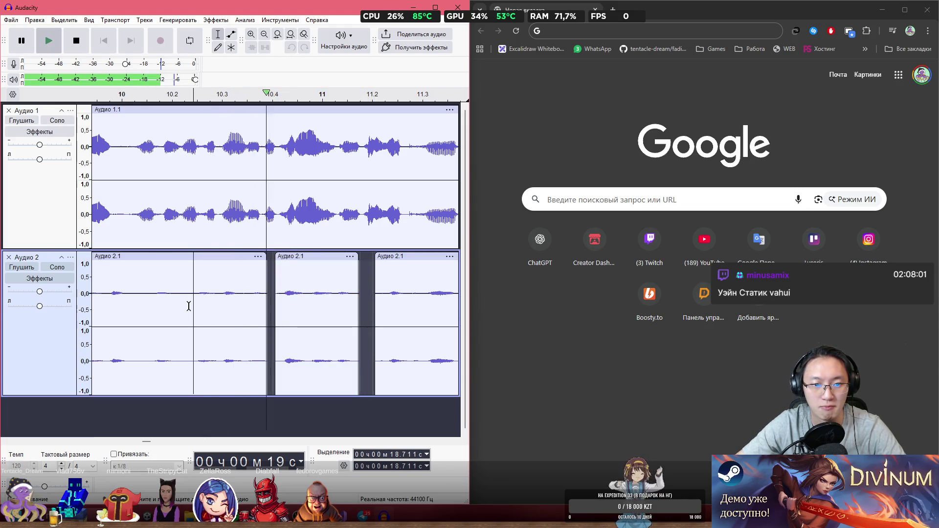
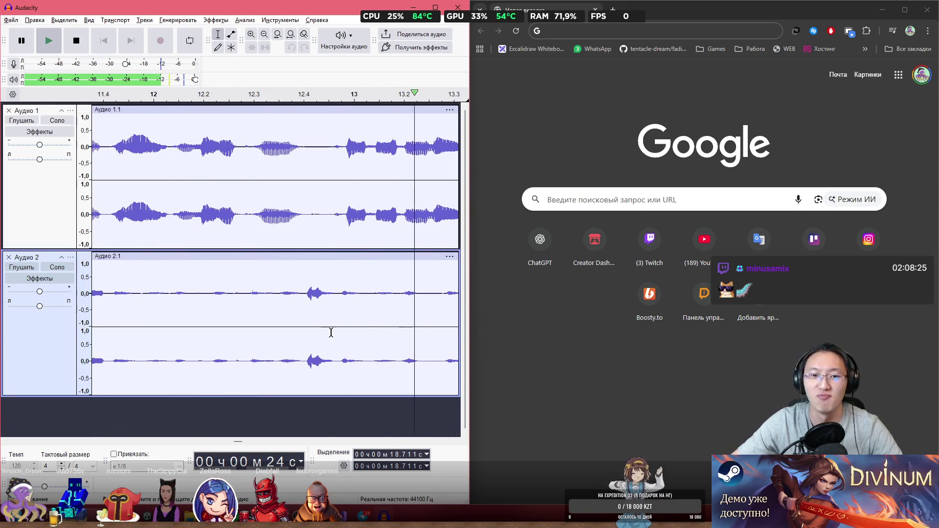
- Play back track audio from around 1:03 and 1:13 to find the cut point
left_click(296, 311)
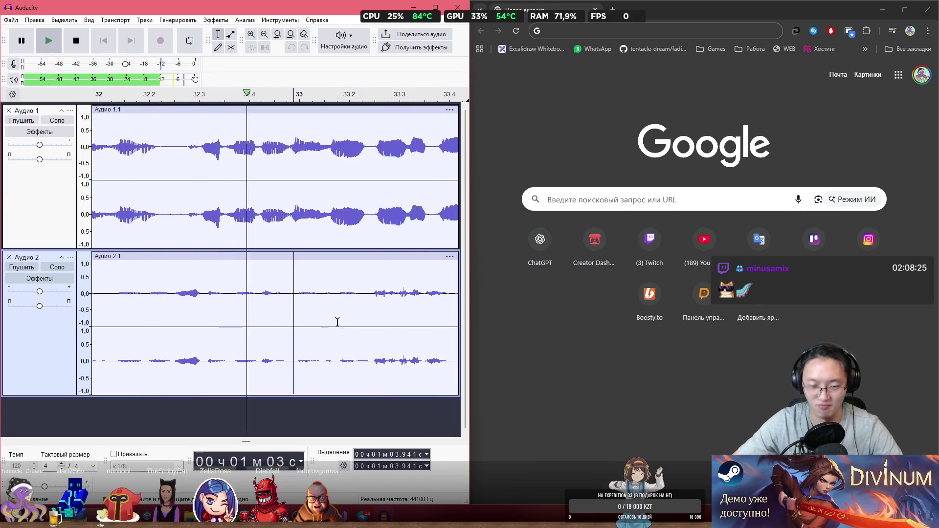
scroll(306, 301, "down", 3)
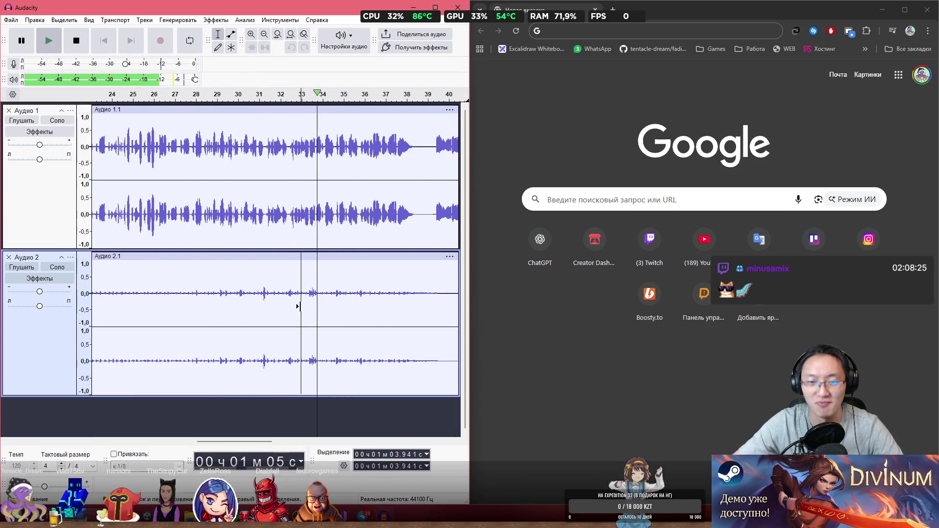
left_click_drag(261, 442, 291, 449)
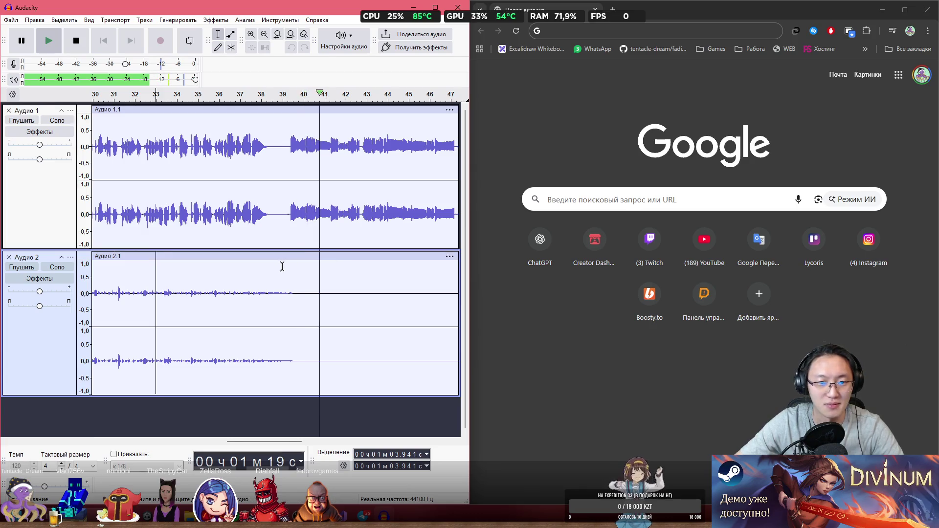
key("space")
left_click(265, 277)
left_click(253, 277)
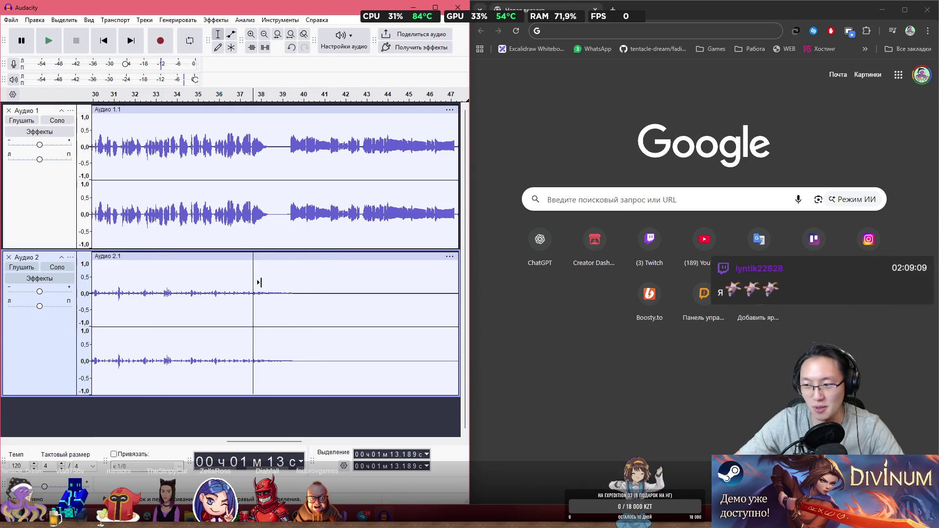
key("space")
key("space")
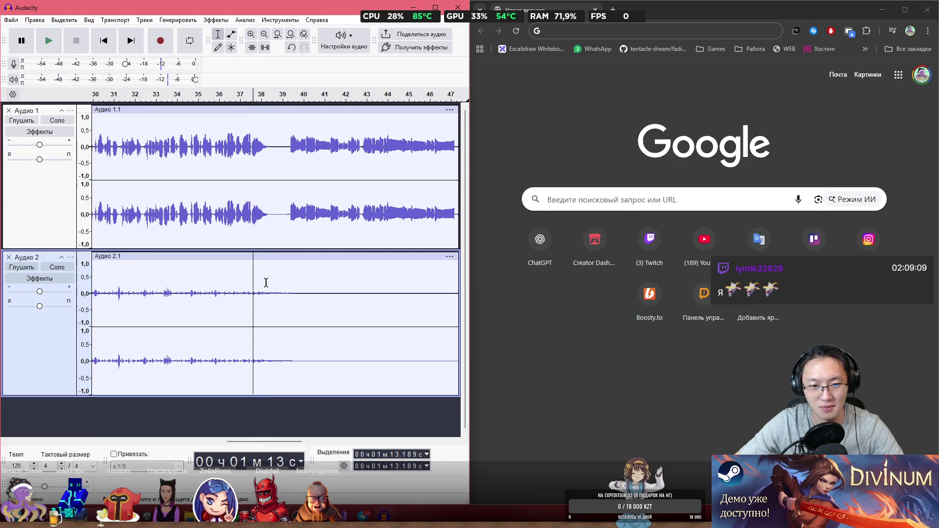
key("space")
key("alt+space")
key("Escape")
- Zoom in near 1:13, audition from 1:12.4 and place the edit point at about 1:14.6
key("x")
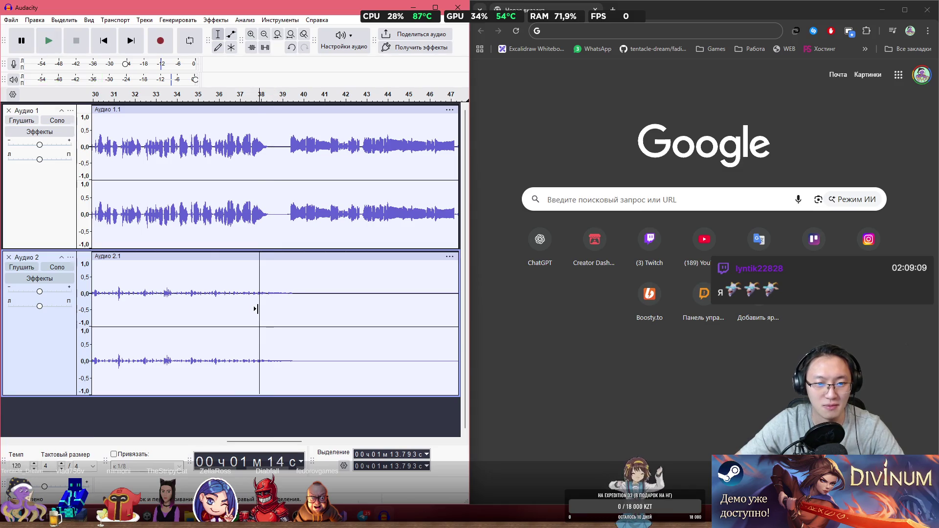
scroll(273, 314, "up", 2, "ctrl")
left_click(182, 307)
key("space")
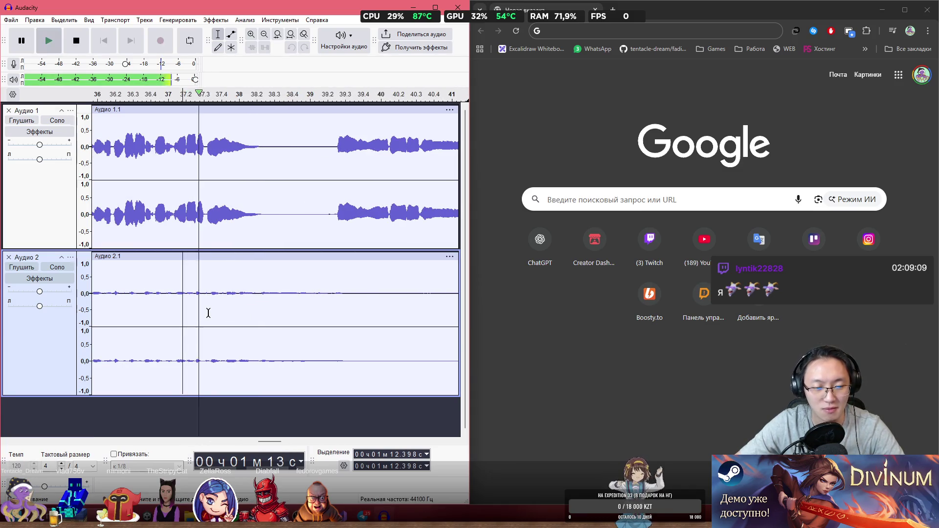
key("space")
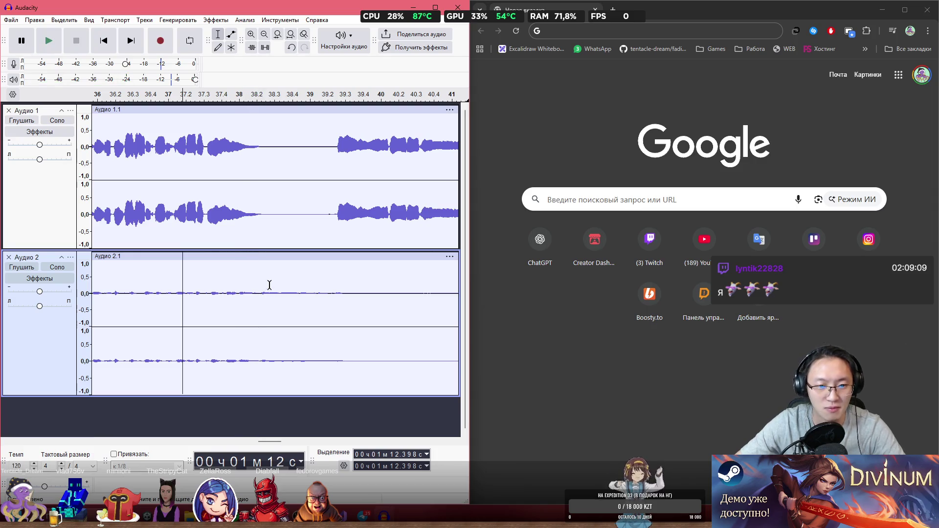
left_click(259, 278)
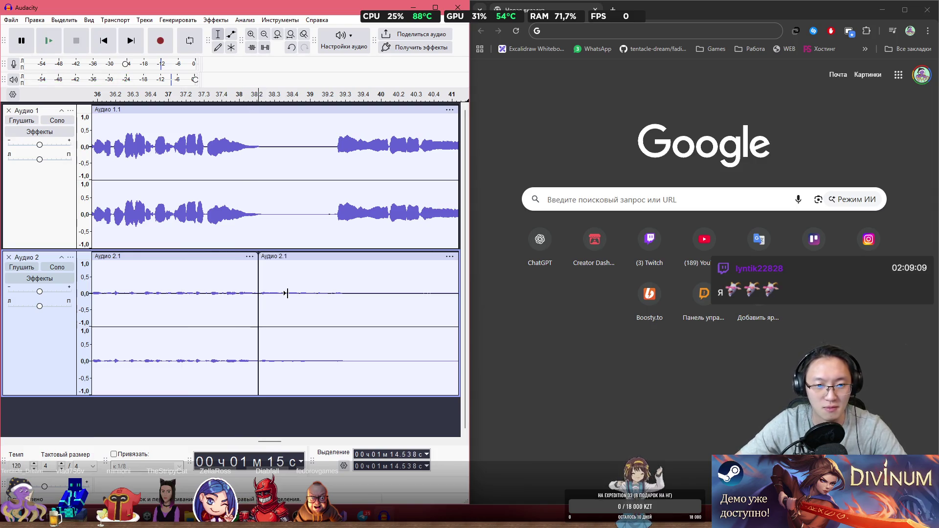
- Delete the second Аудио 2.1 clip on track 2, then start recording from about 1:13.3
key("ctrl+z")
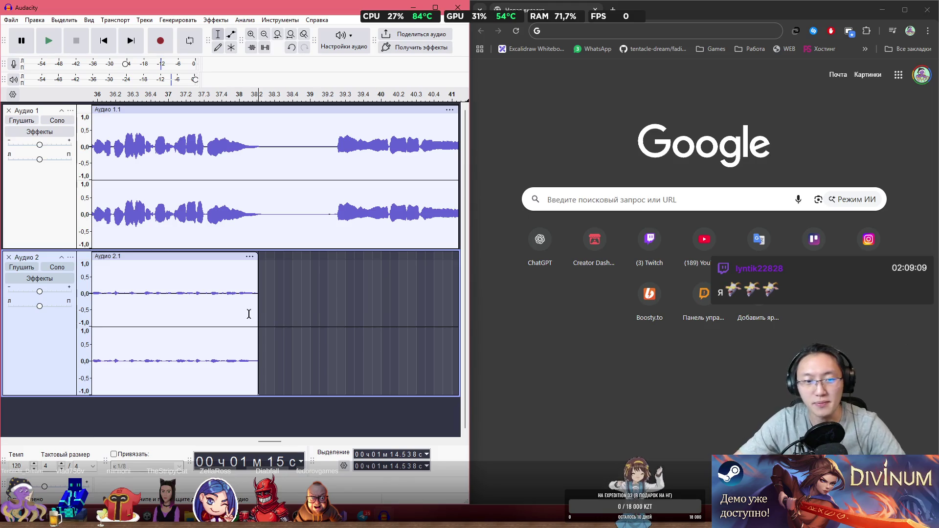
key("ctrl+z")
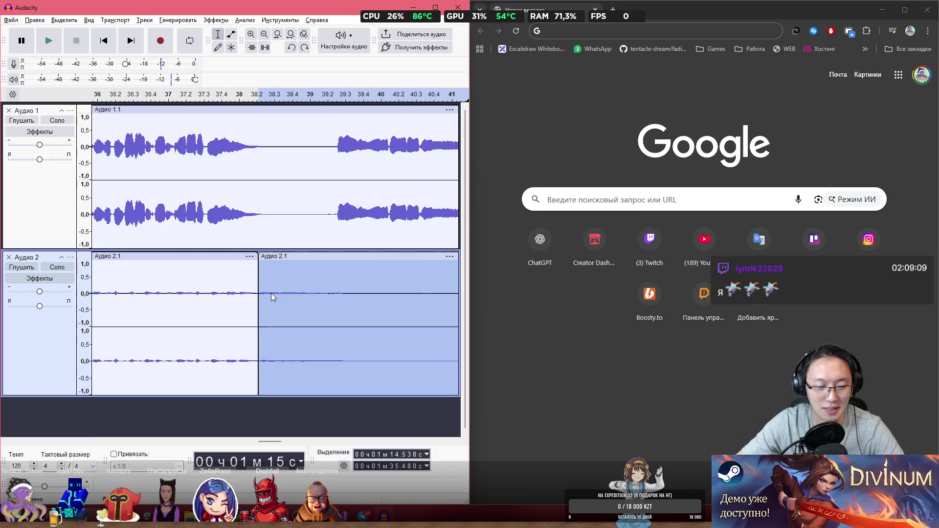
left_click(319, 305)
scroll(260, 302, "down", 5, "ctrl")
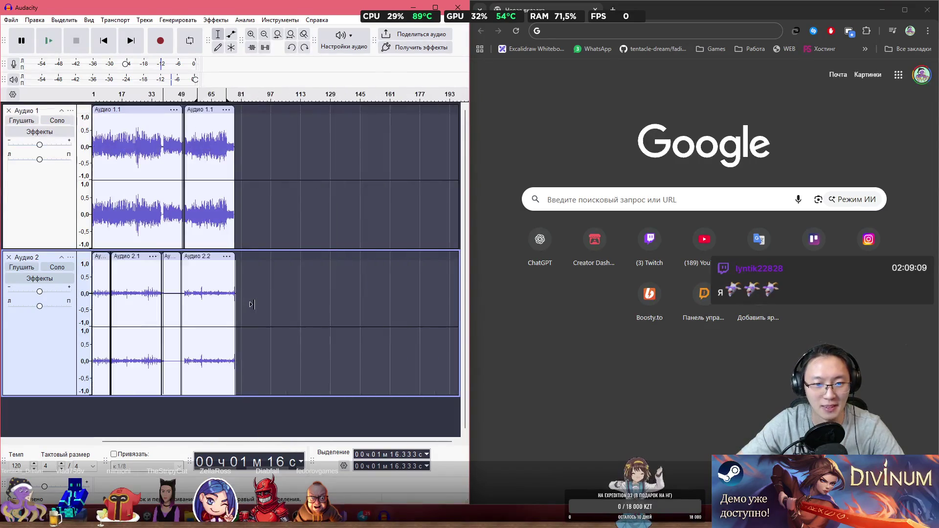
scroll(251, 304, "up", 1, "ctrl")
scroll(189, 289, "up", 3, "ctrl")
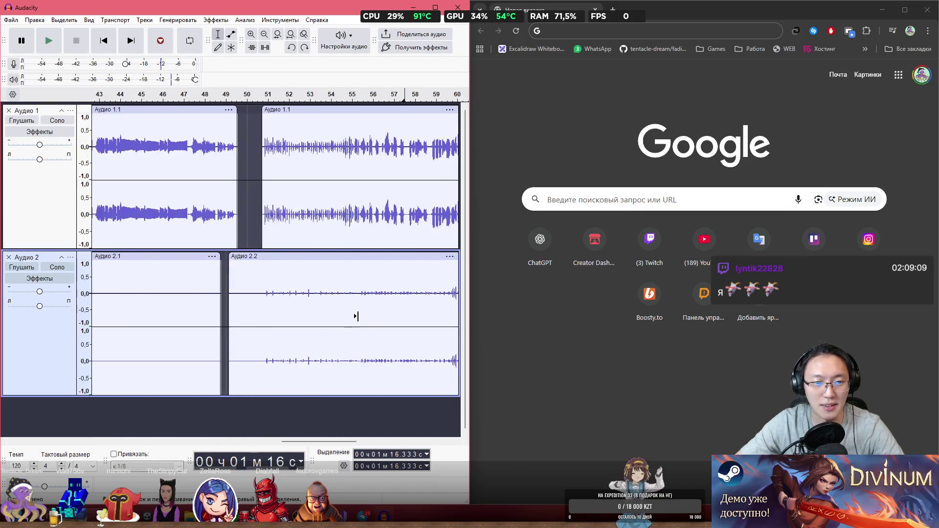
scroll(321, 310, "down", 1, "ctrl")
left_click(306, 257)
key("Delete")
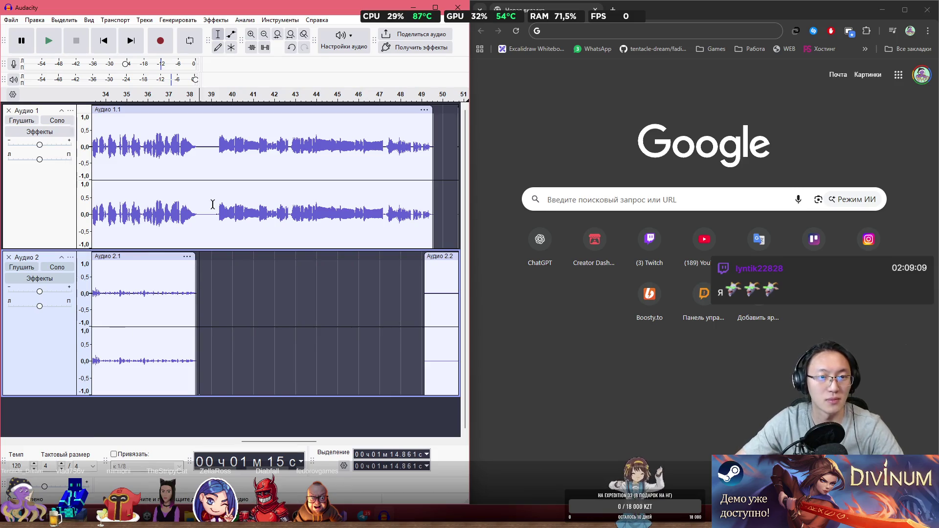
left_click(182, 281)
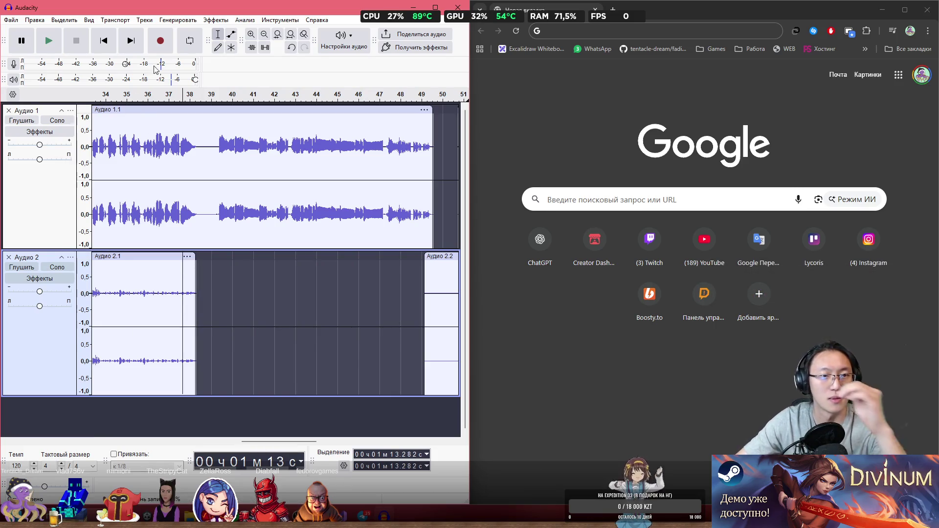
left_click(163, 48)
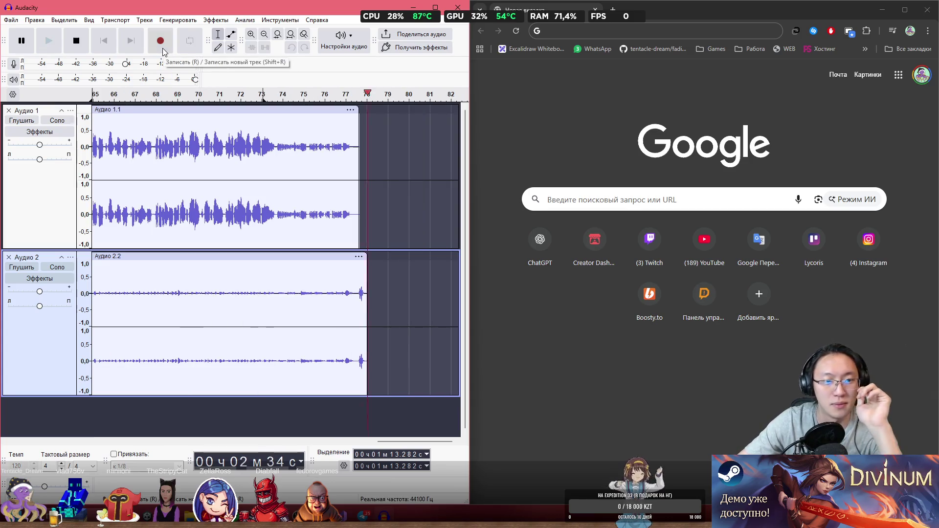
- Stop the recording and delete the second Аудио 2.1 clip
key("space")
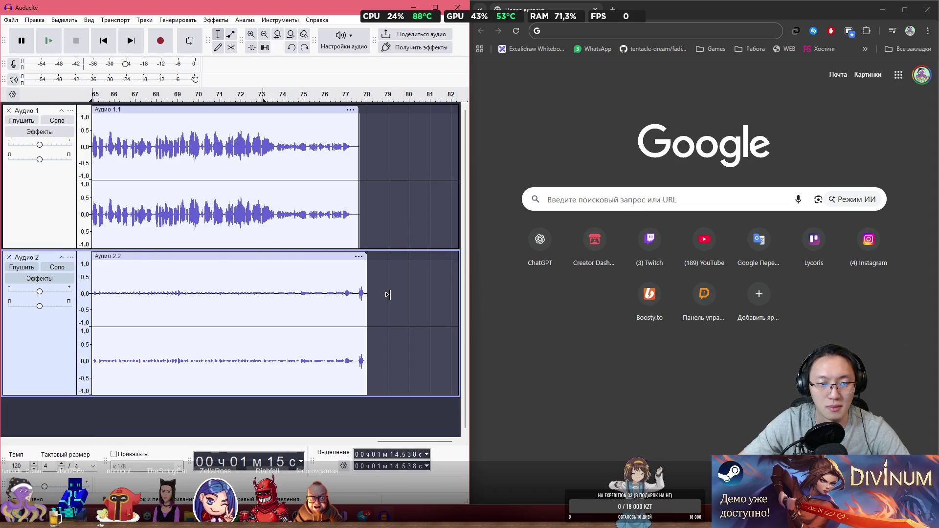
scroll(234, 305, "down", 2, "ctrl")
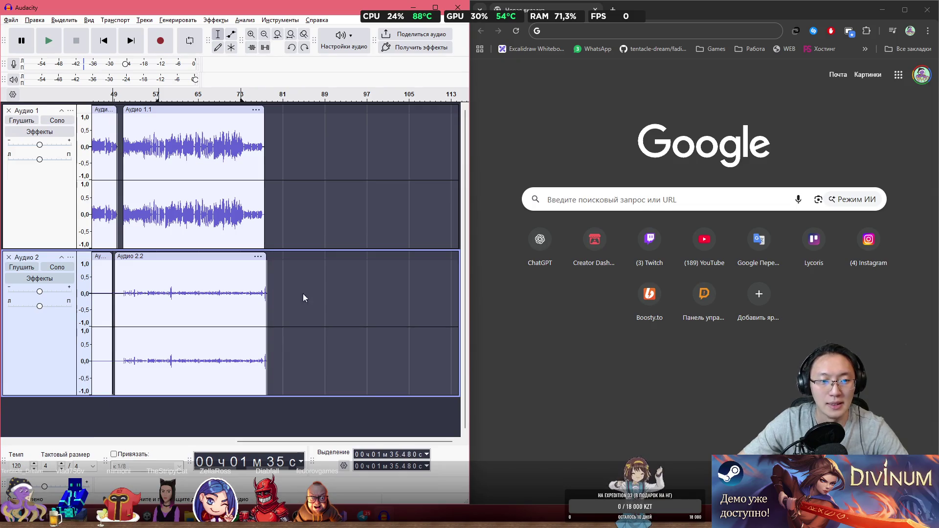
left_click(244, 316)
scroll(206, 314, "left", 5)
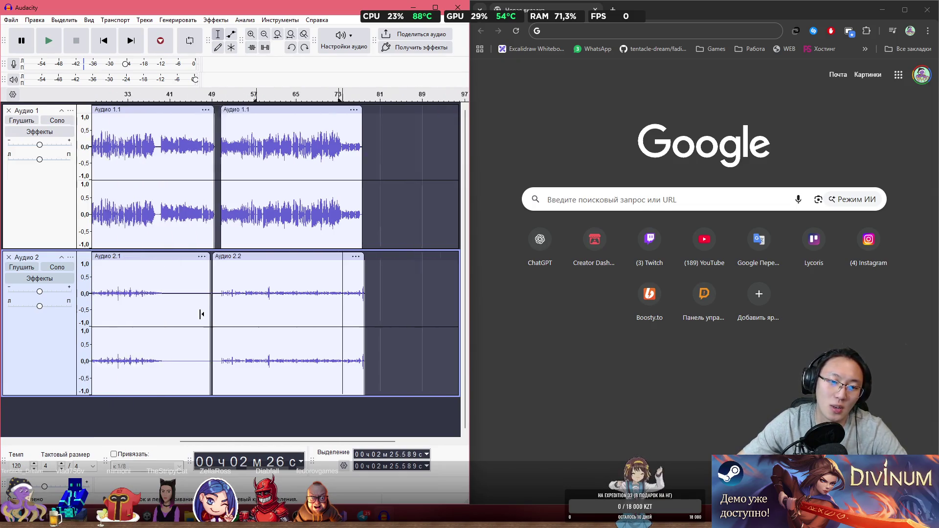
left_click(182, 256)
key("Delete")
- Delete the leftover fragment near 21 seconds, listen back, then undo to restore Аудио 2.1
left_click(147, 292)
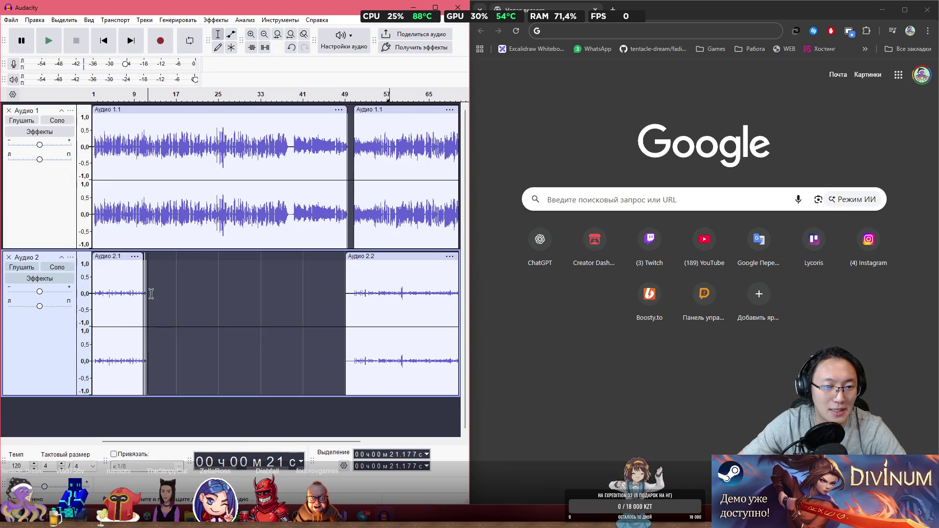
scroll(147, 293, "up", 3)
scroll(146, 294, "left", 3)
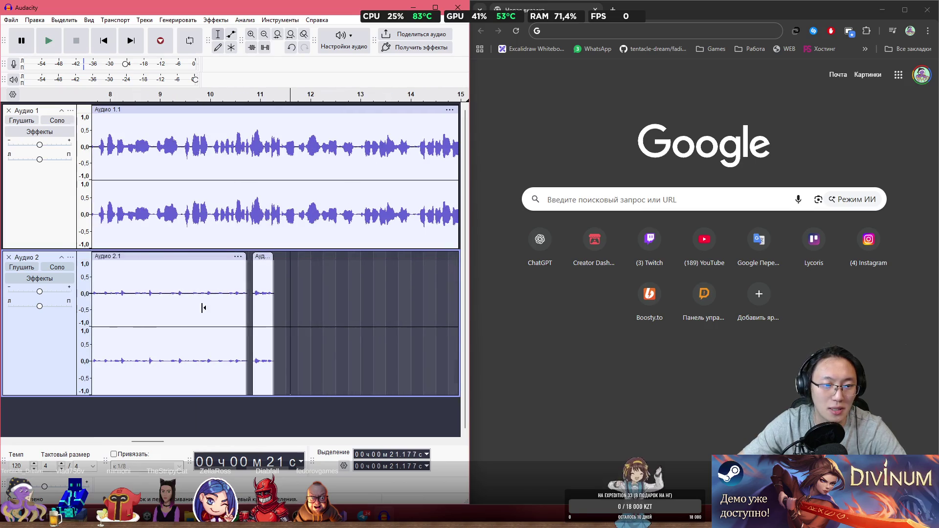
left_click(259, 256)
key("Delete")
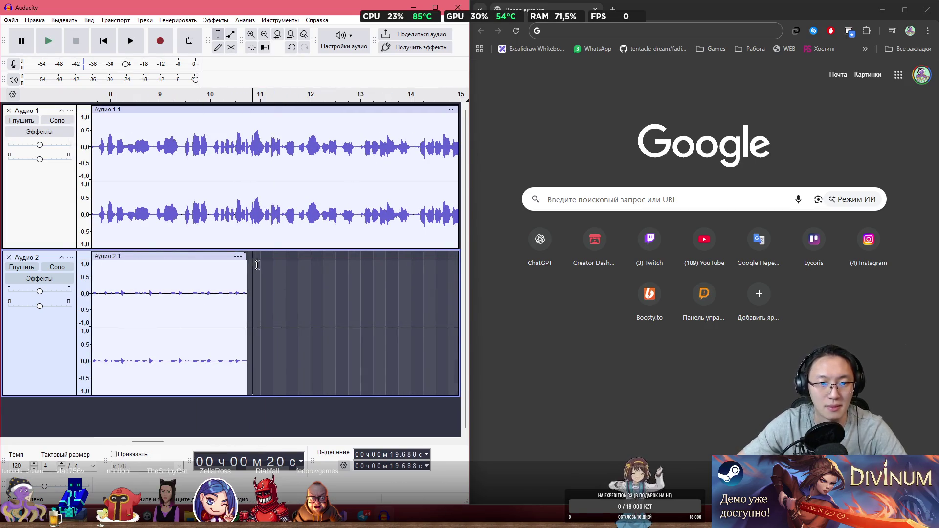
key("space")
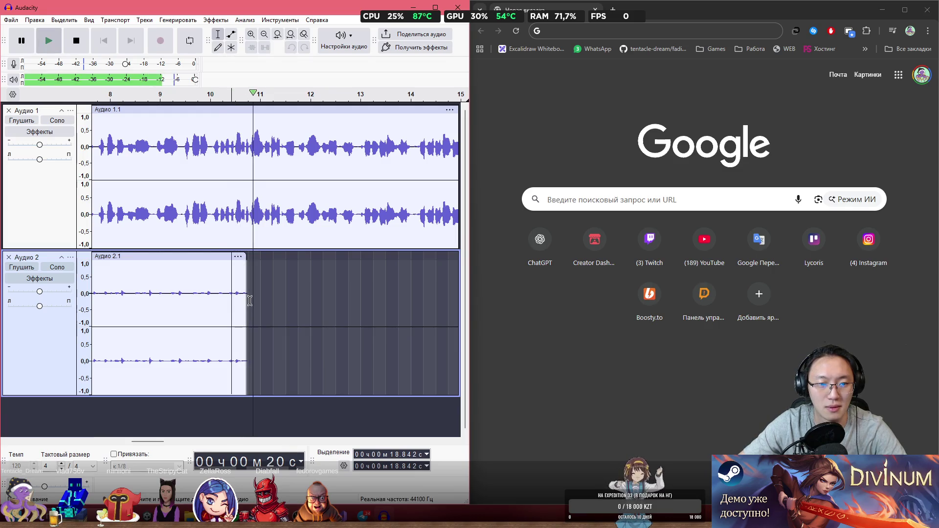
key("space")
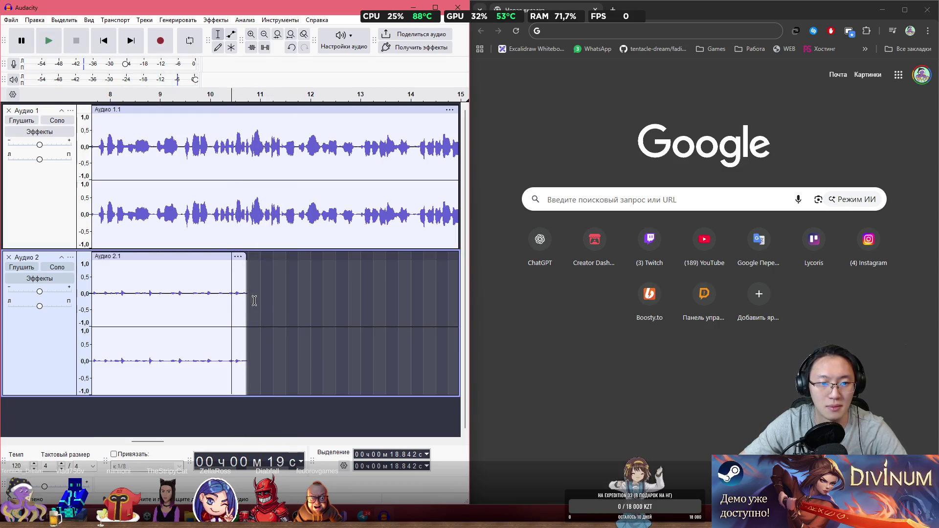
scroll(292, 297, "down", 4, "ctrl")
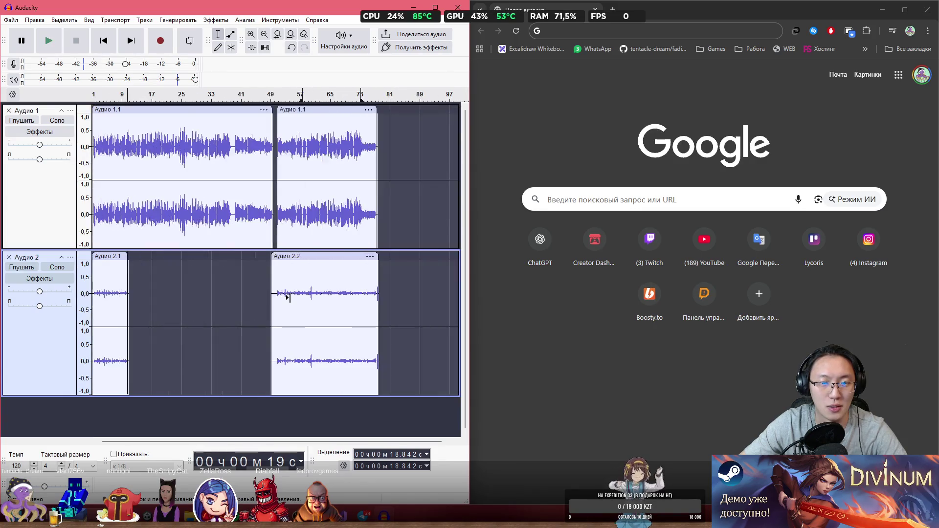
key("ctrl+z")
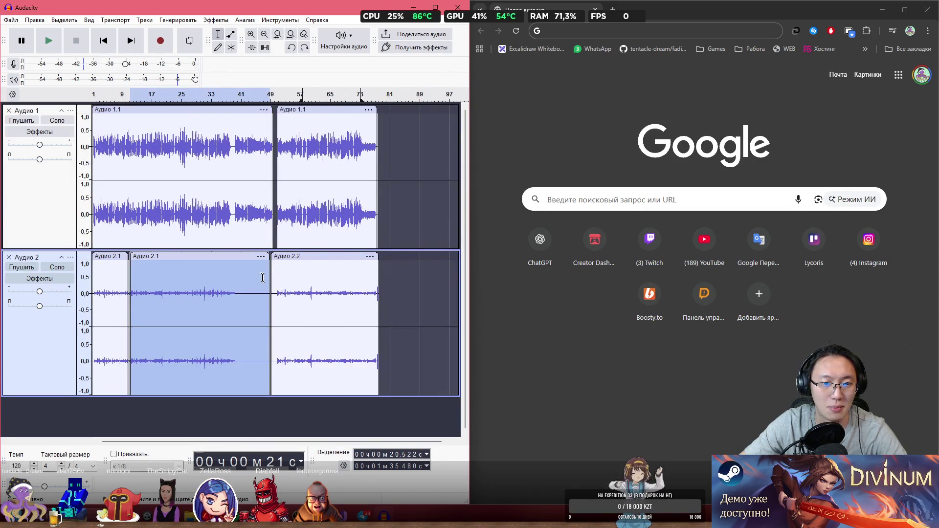
- Audition from 1:12.7 and delete all track 2 audio after 1:14.6
left_click(262, 277)
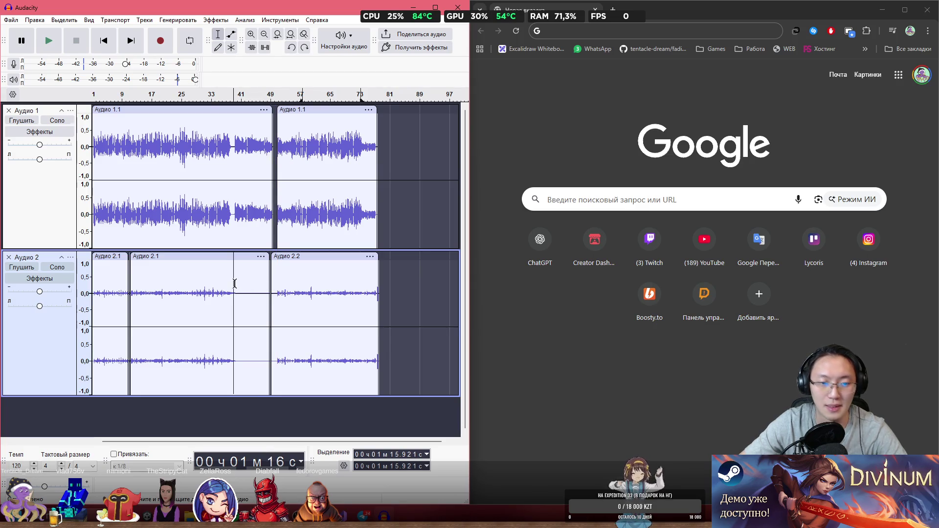
left_click(236, 298)
scroll(237, 296, "up", 4, "ctrl")
scroll(238, 297, "left", 3)
left_click(238, 296)
key("space")
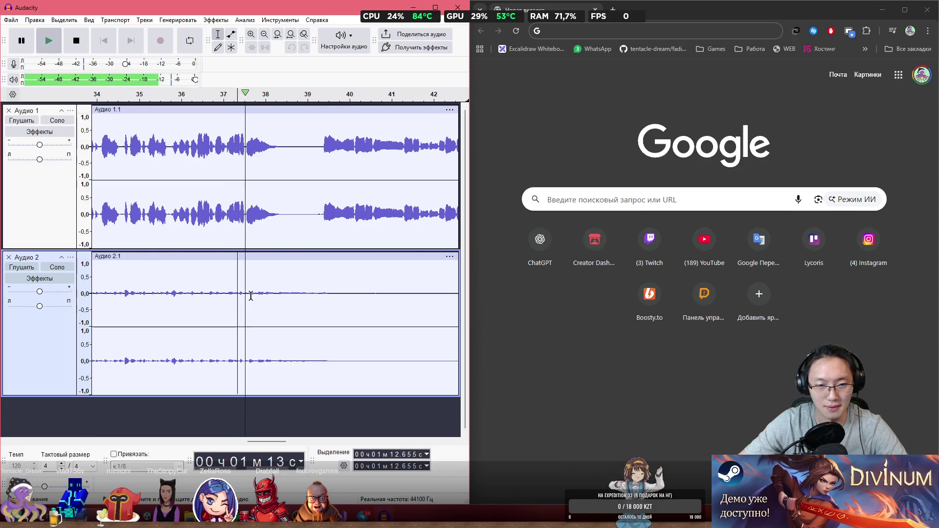
key("space")
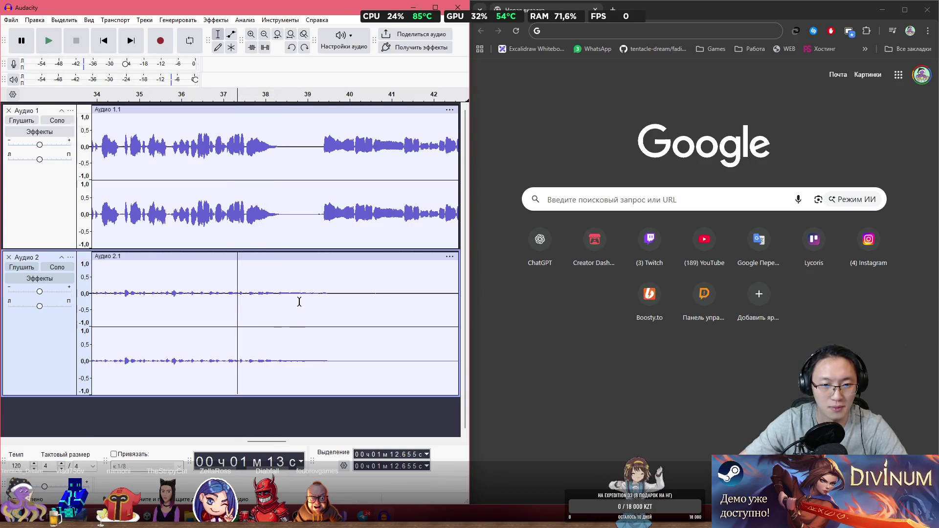
left_click(277, 296)
key("shift+End")
key("Delete")
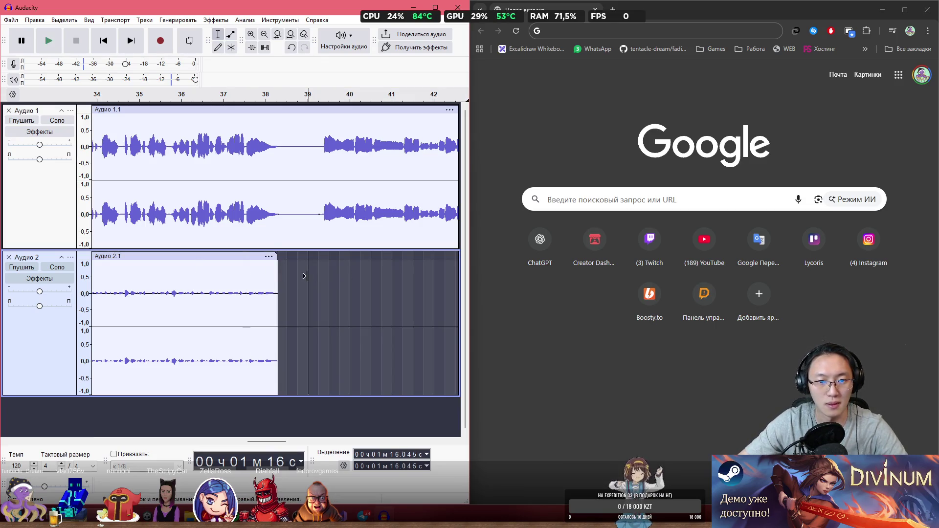
- Play back from the end of Аудио 2.1 and record a new take on track 2
left_click(279, 274)
key("space")
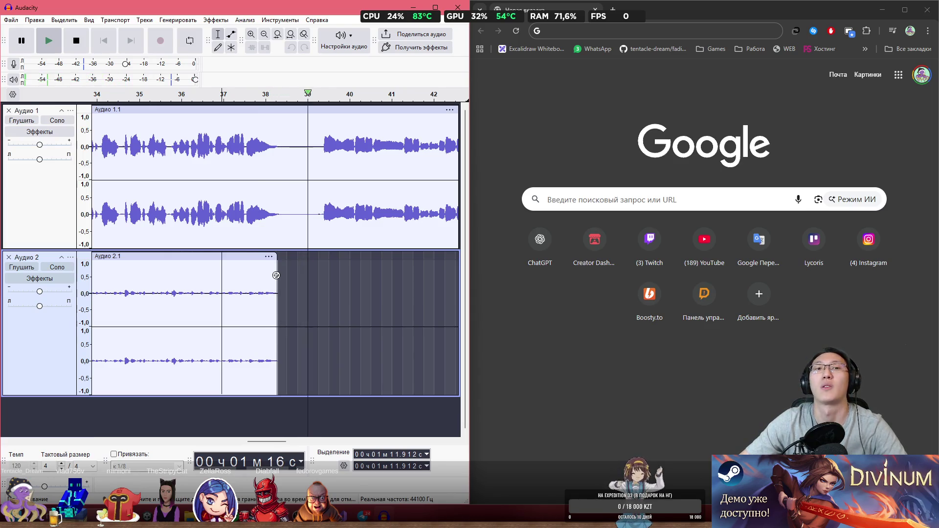
left_click(320, 283)
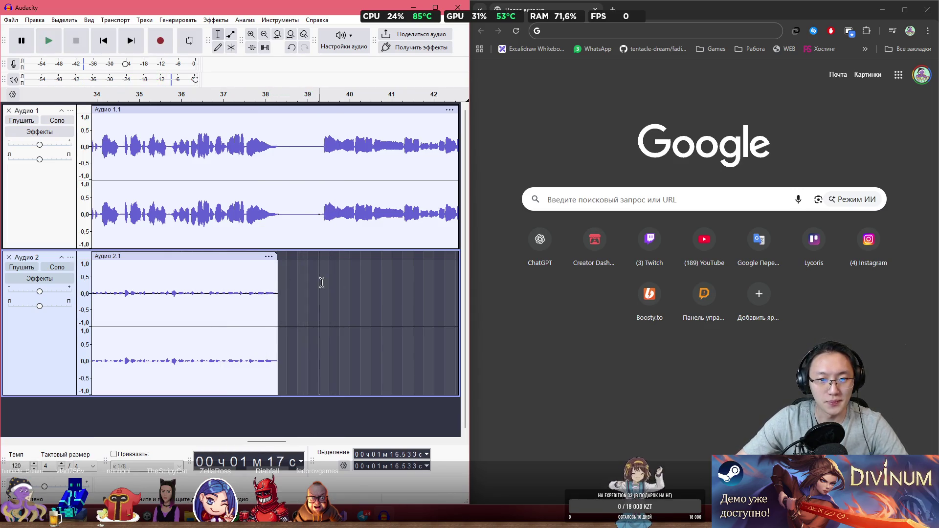
left_click(161, 40)
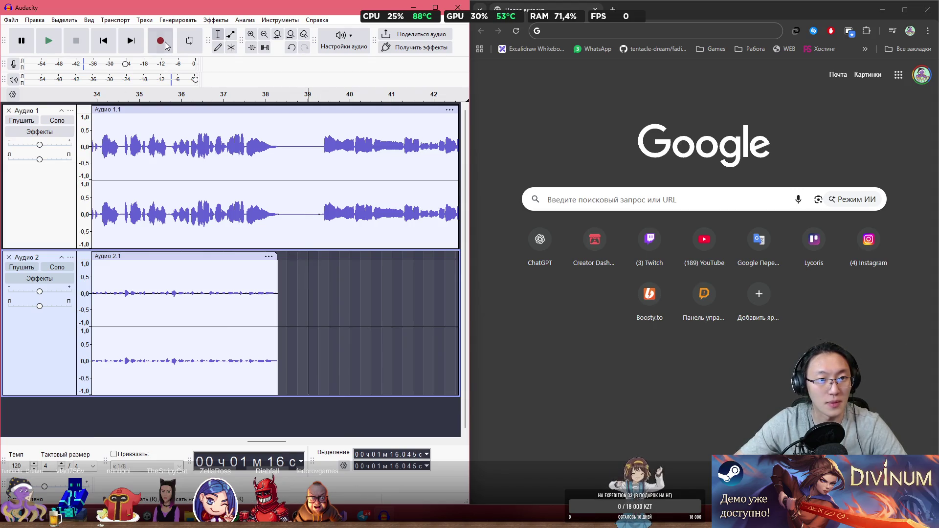
key("space")
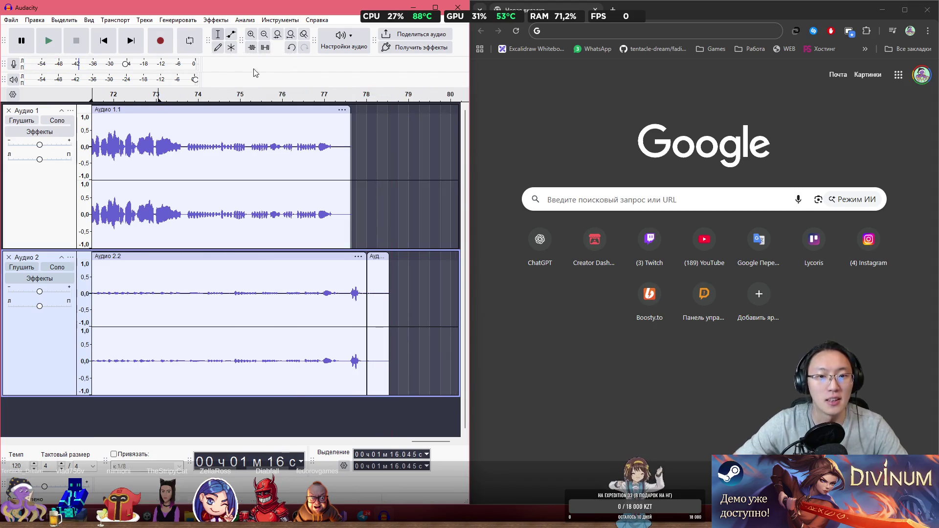
- Record another short take on track 2, then delete the resulting Аудио 2.3 clip
scroll(376, 219, "down", 2)
scroll(376, 219, "down", 2)
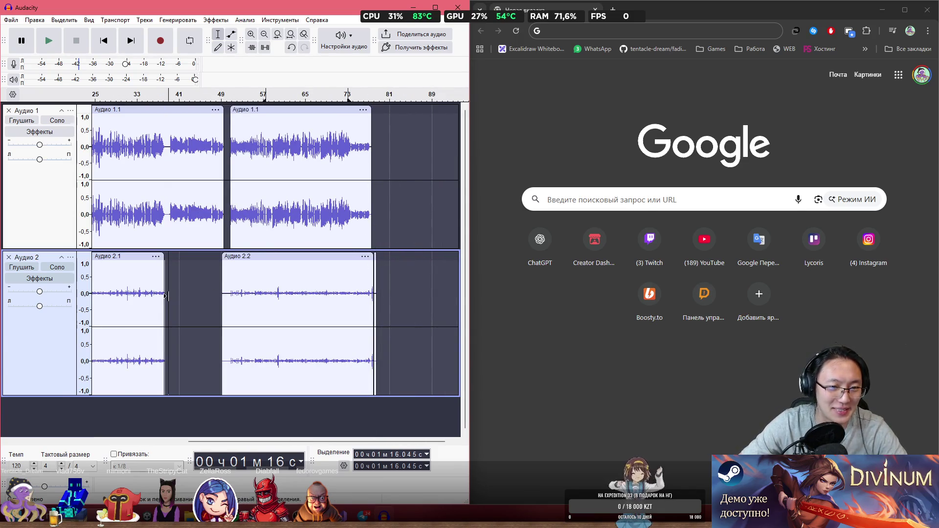
scroll(171, 295, "up", 4)
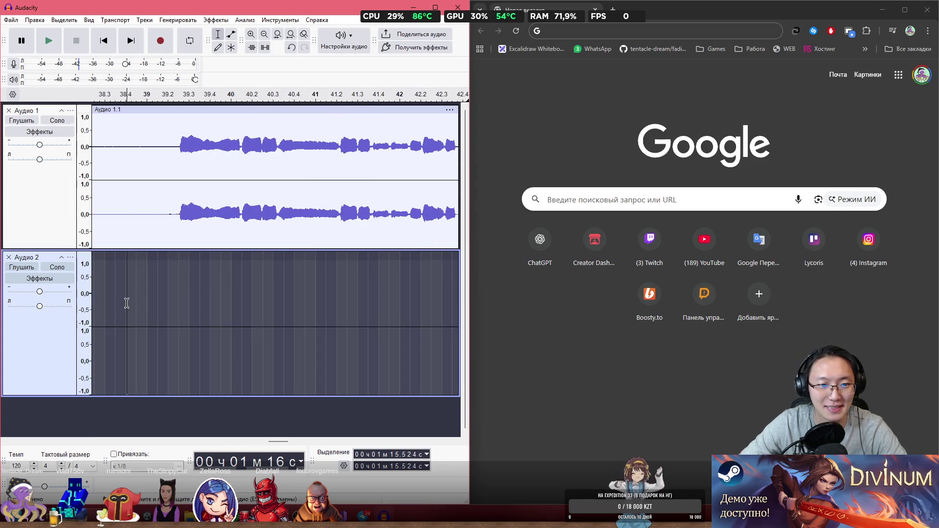
left_click(159, 49)
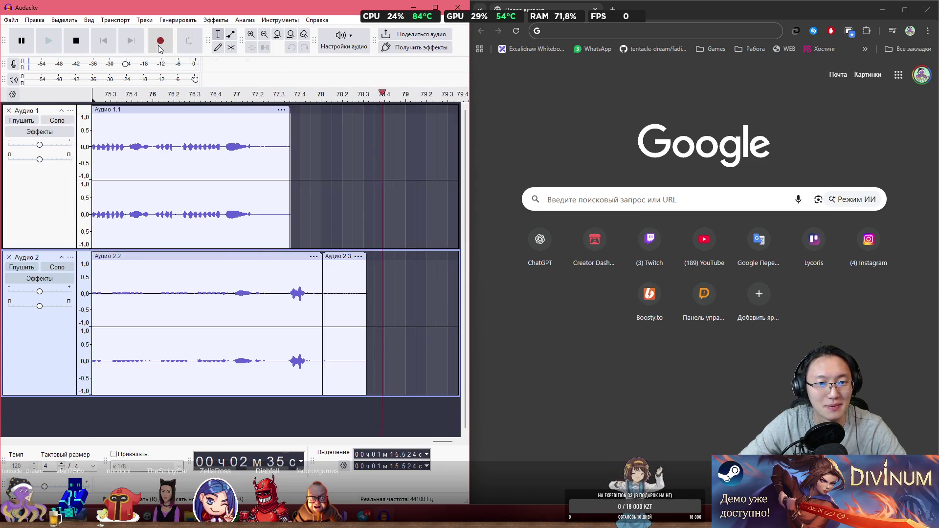
key("space")
scroll(375, 281, "down", 2)
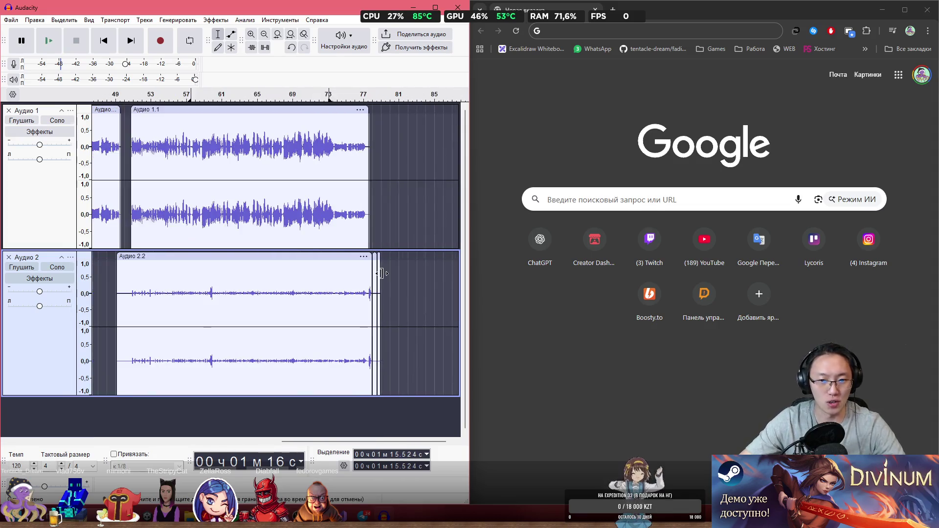
scroll(378, 261, "up", 4)
left_click(411, 256)
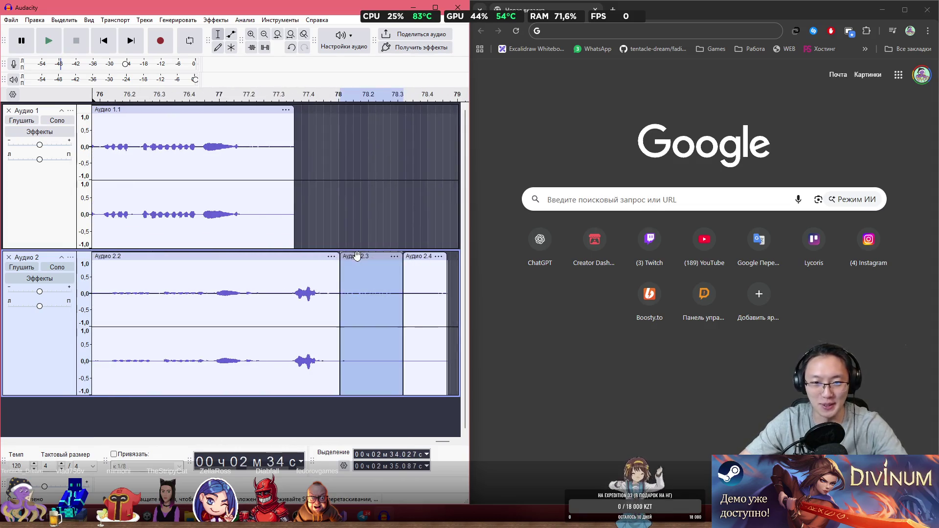
key("Delete")
- Mute and then unmute the second audio track
scroll(427, 253, "down", 5)
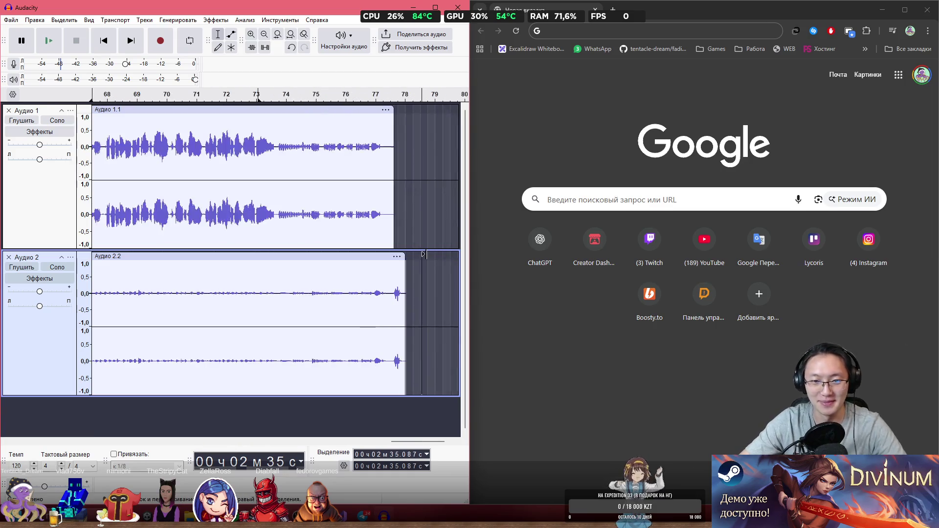
scroll(204, 281, "up", 3)
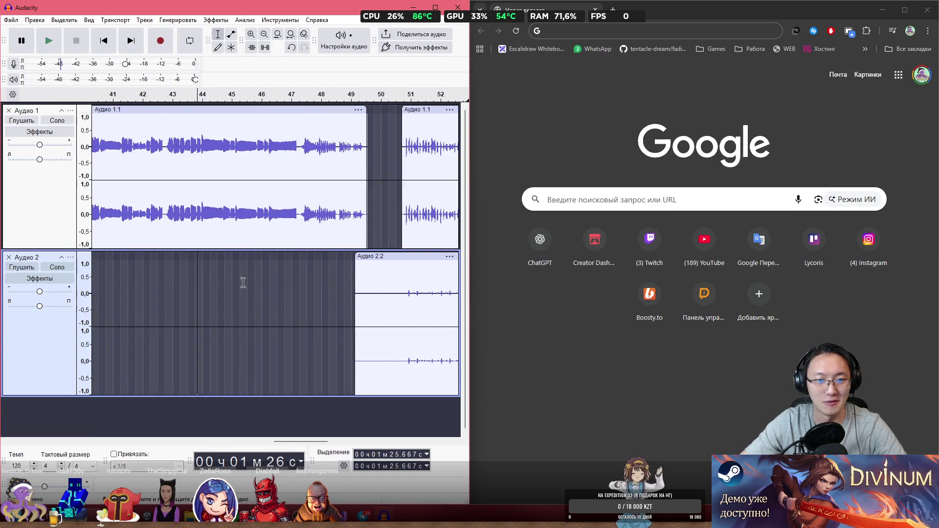
scroll(279, 440, "left", 3)
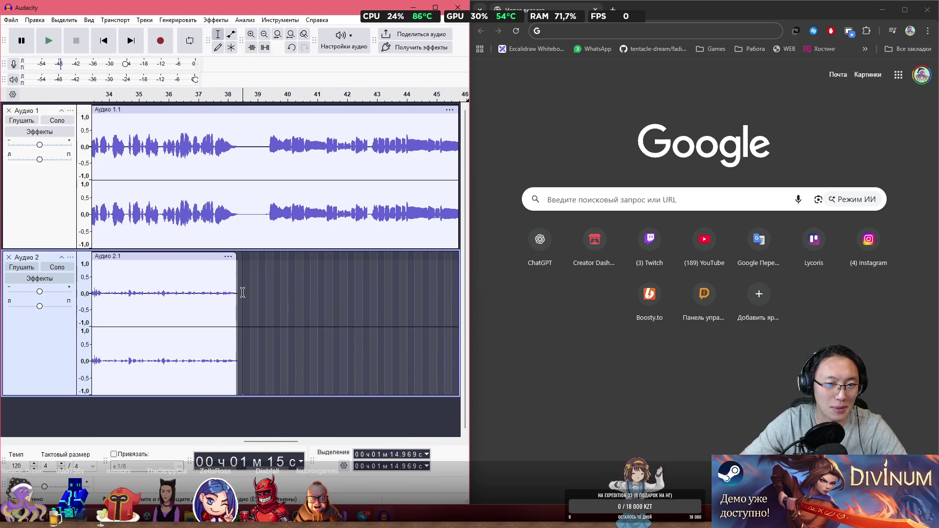
right_click(243, 296)
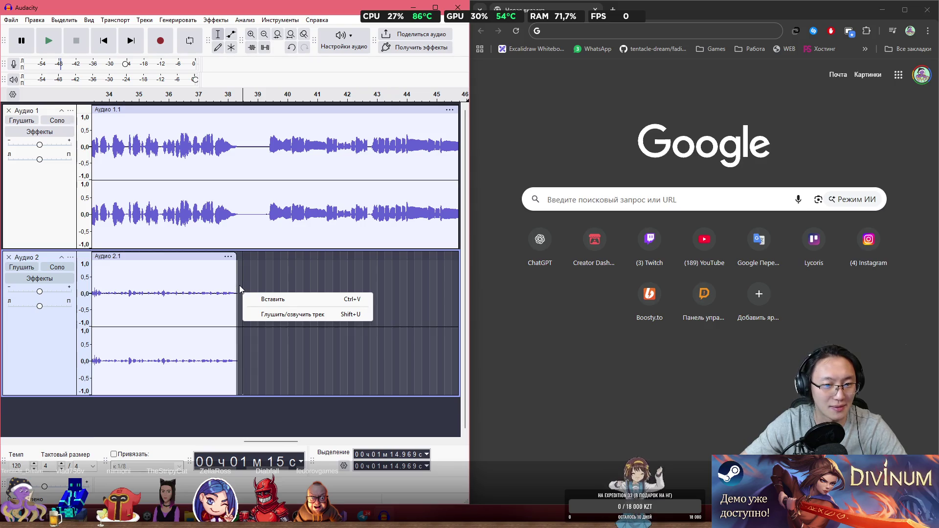
left_click(298, 314)
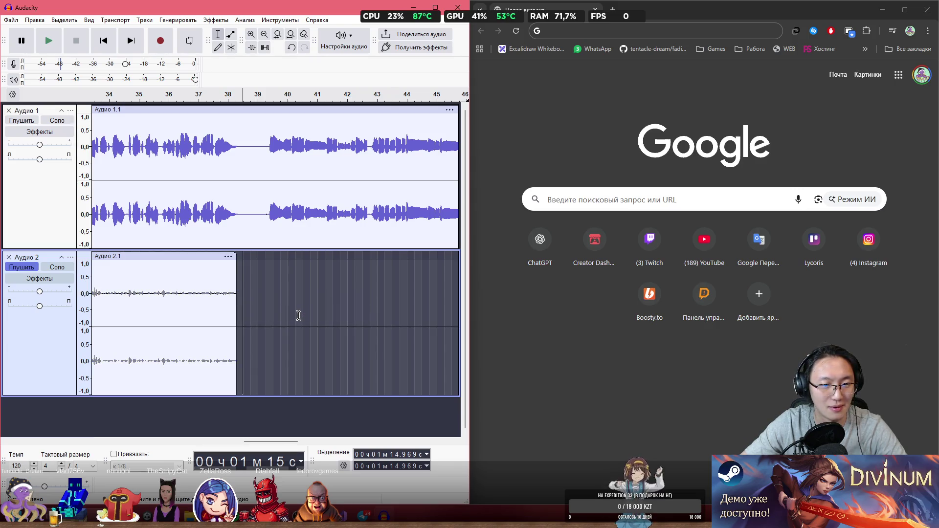
left_click(36, 270)
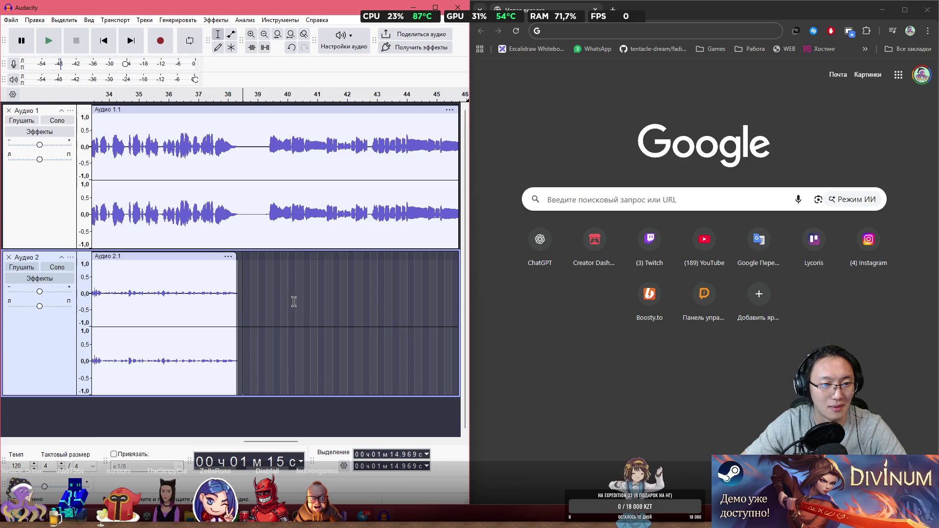
- Record a short take on track 2, undo it, and select the whole Аудио 2.2 clip
left_click(158, 44)
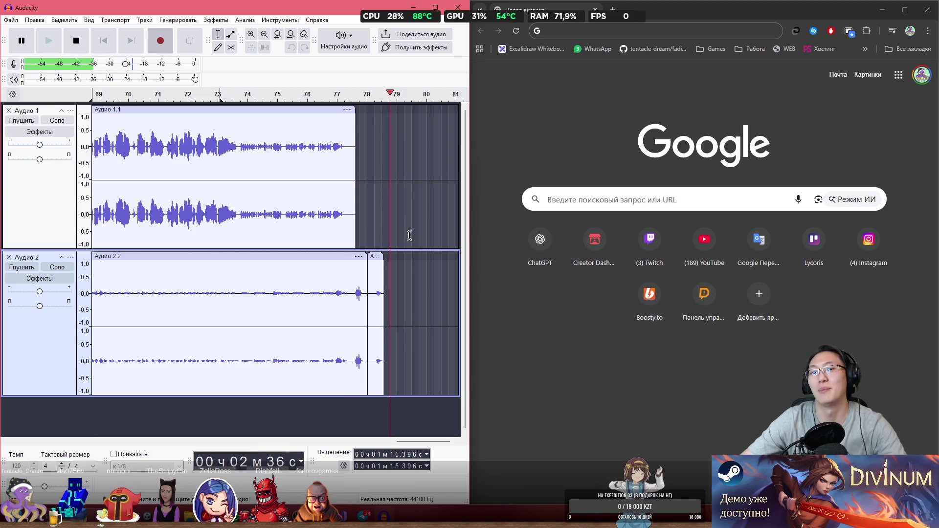
left_click(76, 41)
key("ctrl+z")
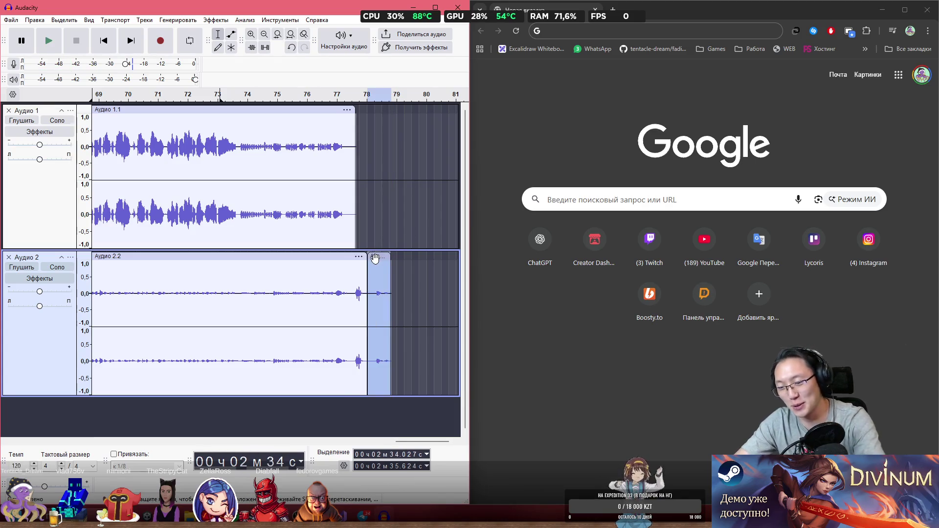
left_click(317, 257)
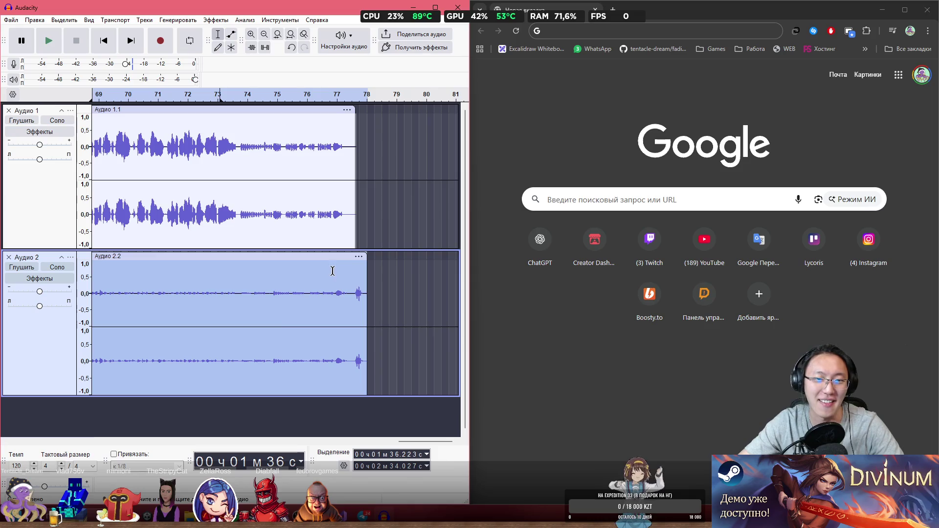
left_click_drag(409, 444, 258, 438)
right_click(232, 413)
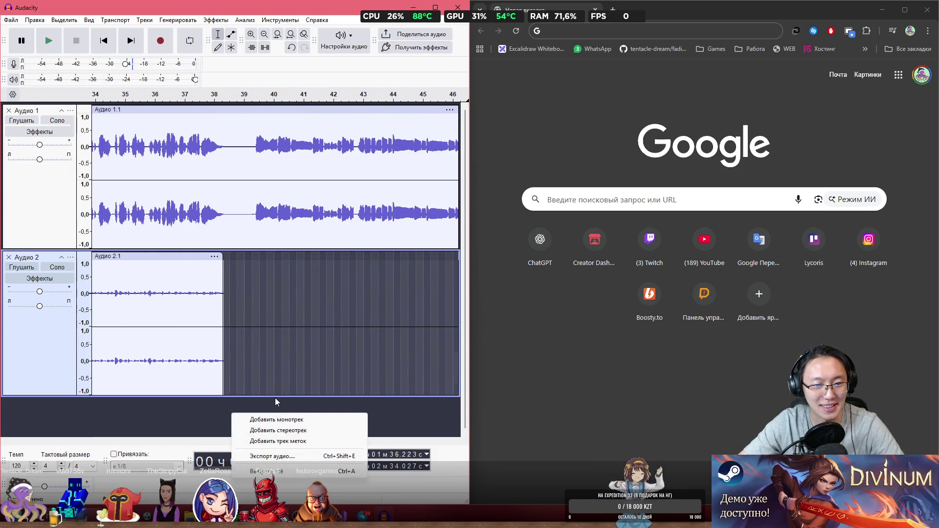
- Add a stereo track Аудио 3, record a short test clip on it, and delete it
left_click(282, 431)
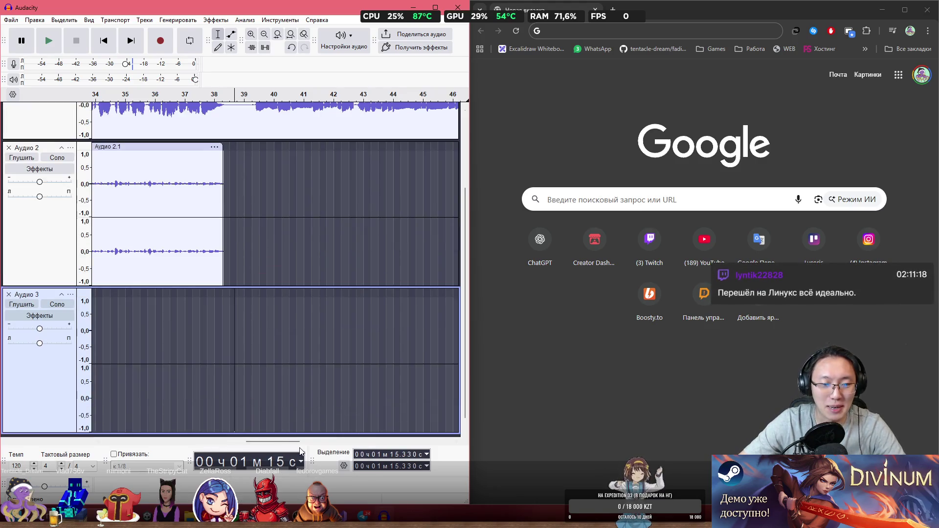
mouse_move(288, 442)
left_mouse_down()
mouse_move(163, 451)
mouse_move(145, 442)
mouse_move(293, 442)
mouse_move(283, 418)
left_mouse_up()
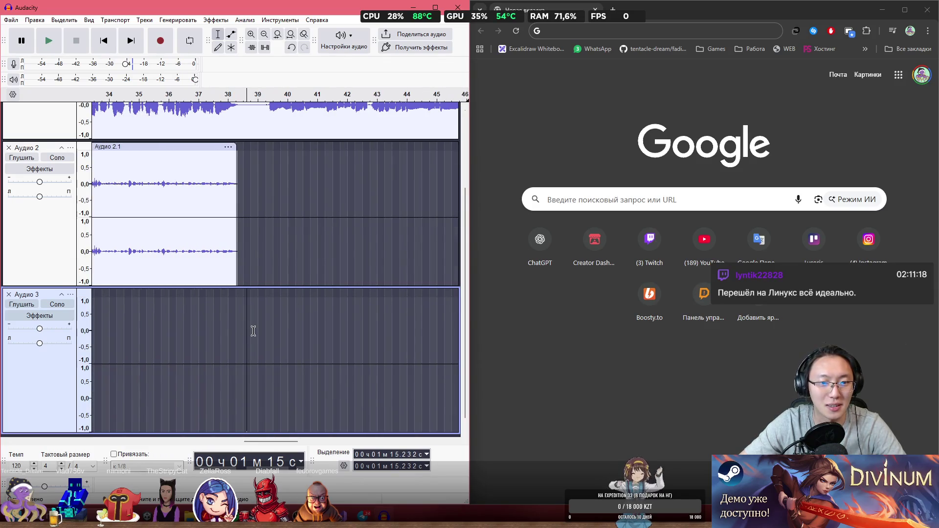
left_click(165, 45)
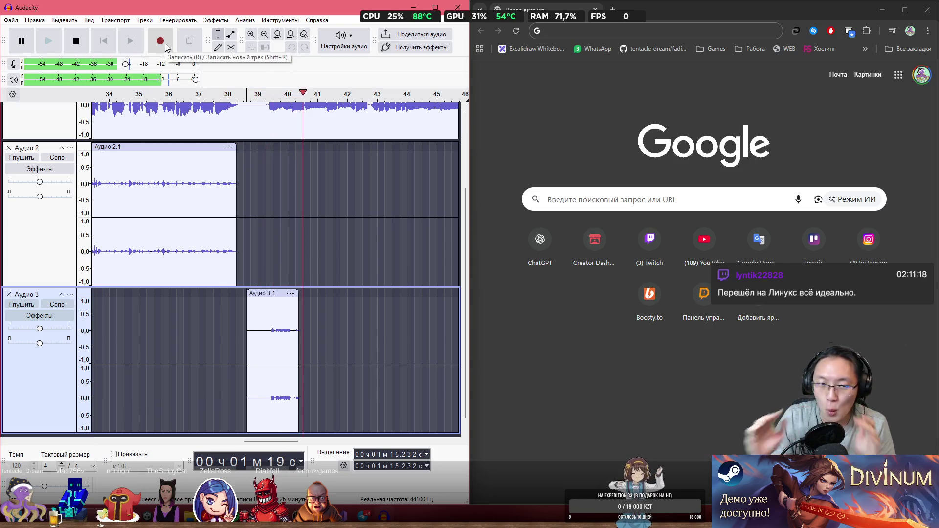
key("space")
left_click(273, 294)
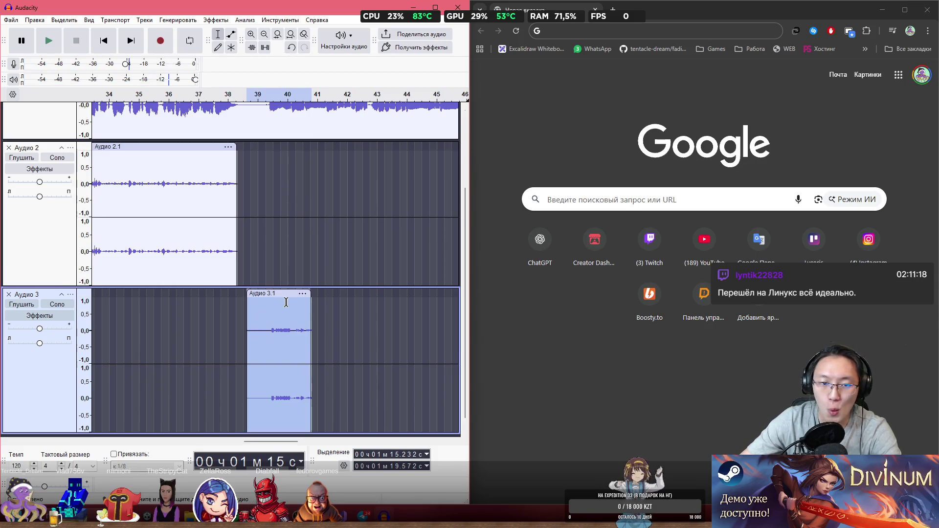
key("Delete")
- Place edit points in the second track and in Аудио 3, then switch away from Audacity
left_click(254, 198)
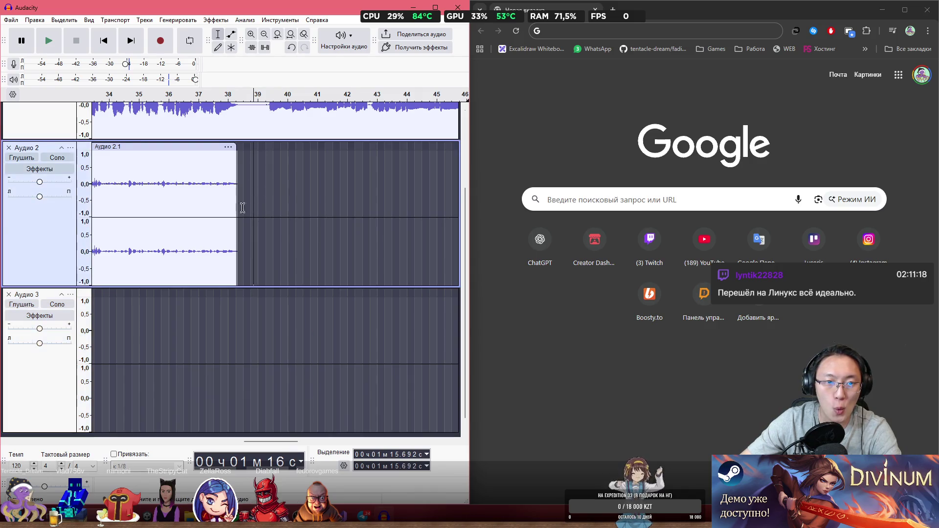
left_click(258, 332)
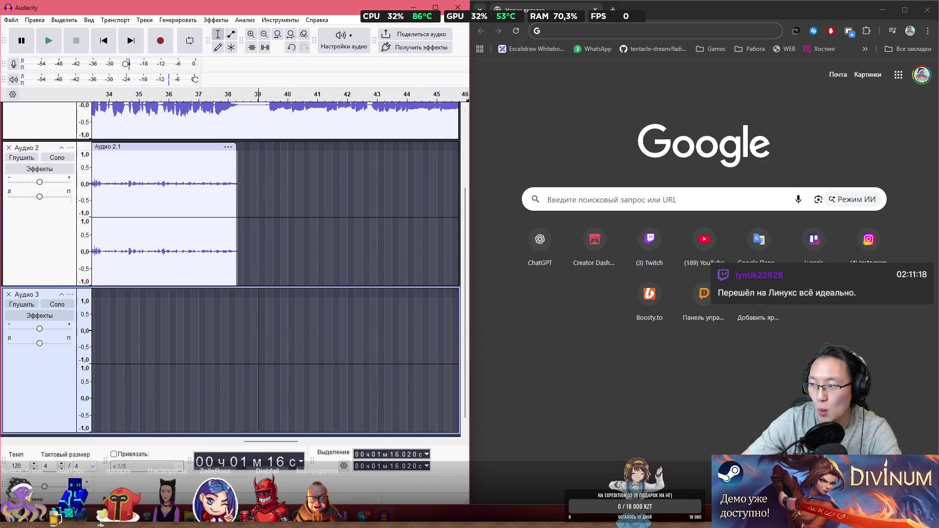
key("alt+Tab")
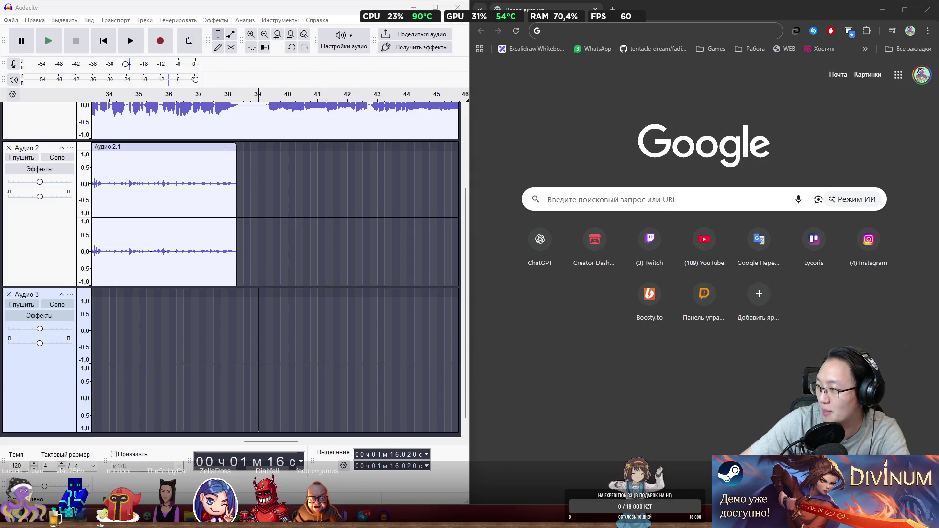
- Record a take onto Аудио 3 from a start point just before the edit mark
left_click(242, 324)
left_click(258, 333)
left_click(249, 332)
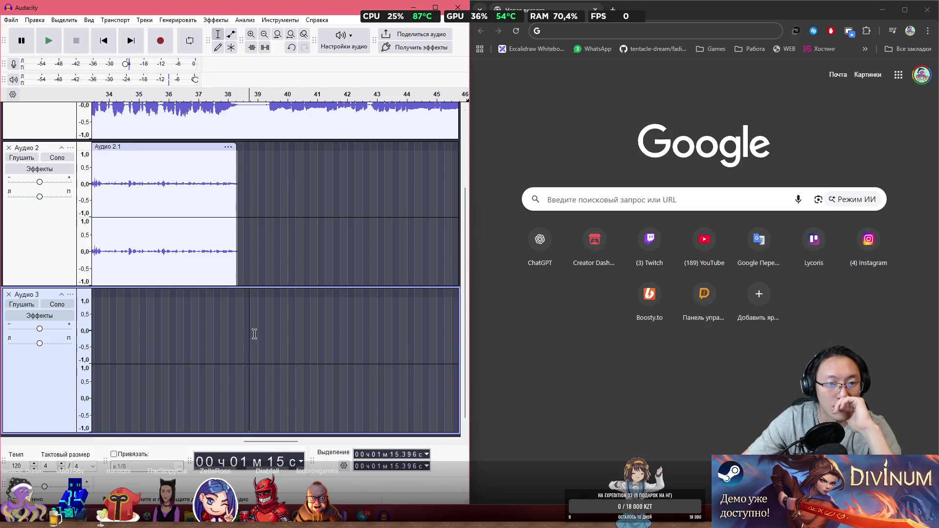
scroll(307, 237, "down", 1)
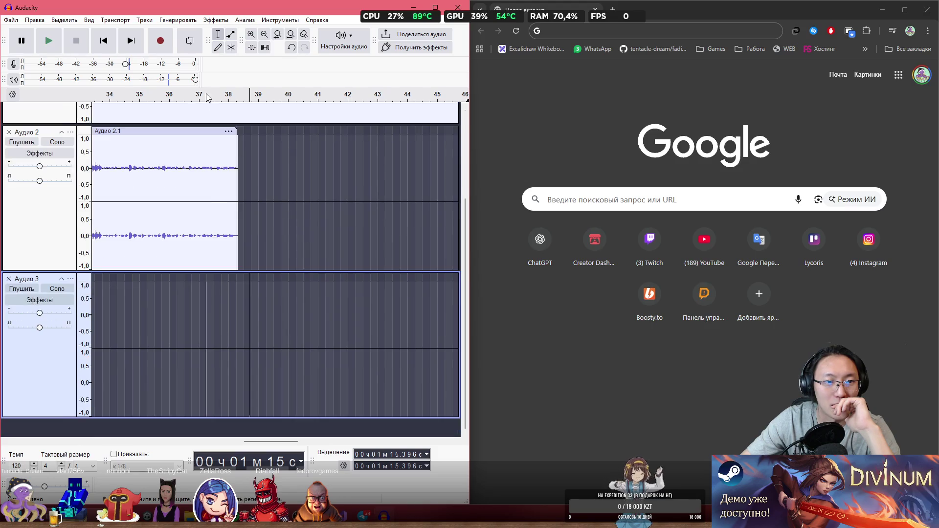
scroll(268, 170, "up", 3)
left_click(158, 43)
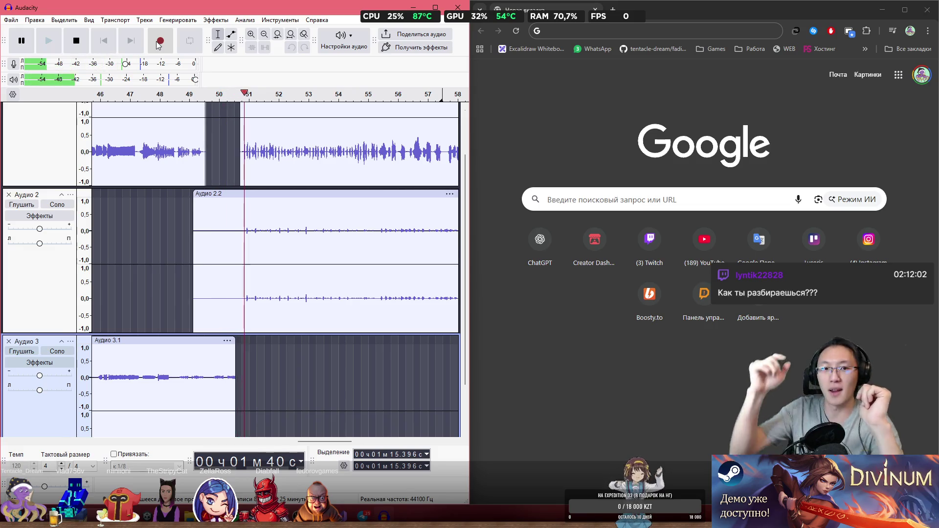
key("space")
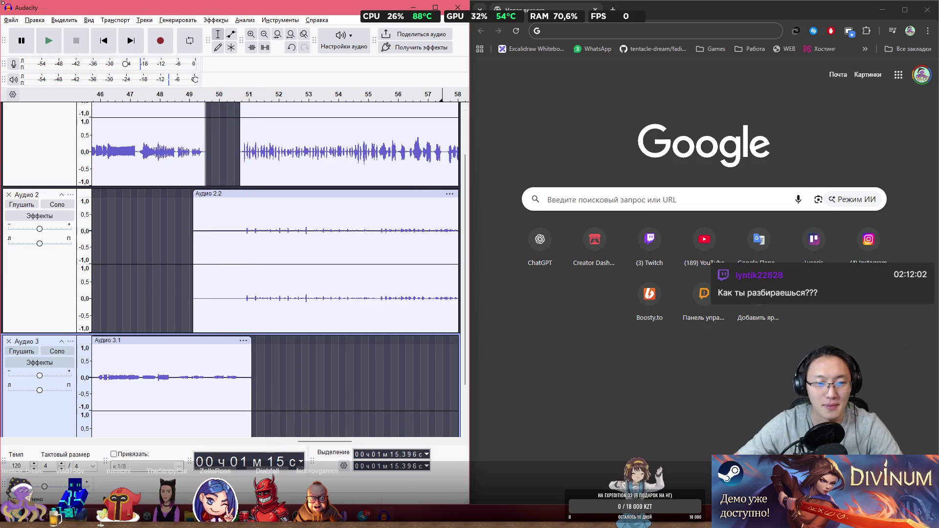
- Play the mix back from about 1:11, then delete the Аудио 3.1 clip
scroll(221, 332, "down", 2)
left_click(300, 371)
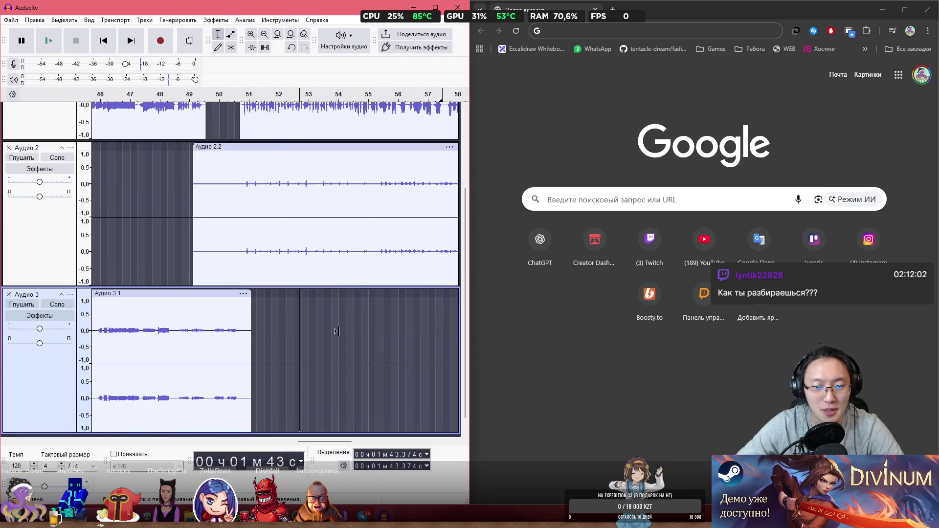
scroll(335, 332, "down", 3)
left_click(187, 306)
key("space")
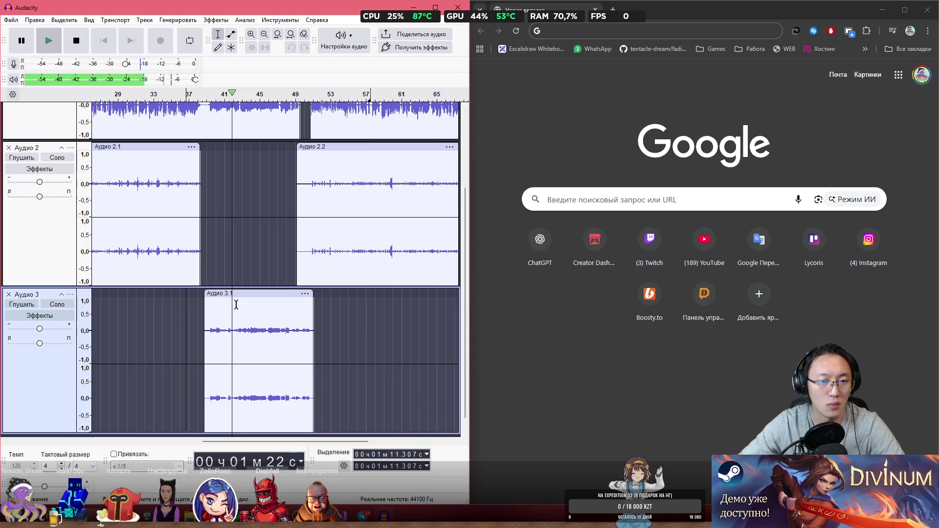
key("space")
left_click(229, 295)
key("Delete")
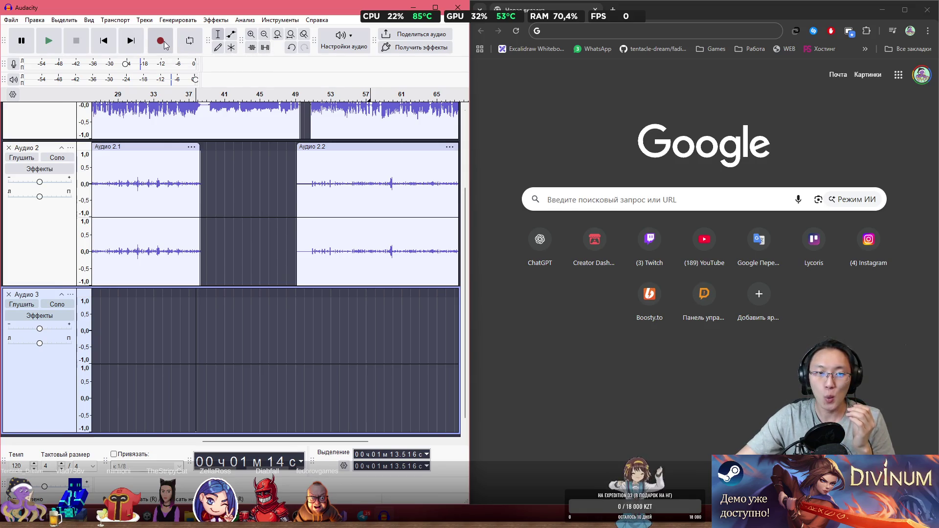
- Record a take on Аудио 3, undo it, re-record the Аудио 3.1 take and play it back
left_click(164, 44)
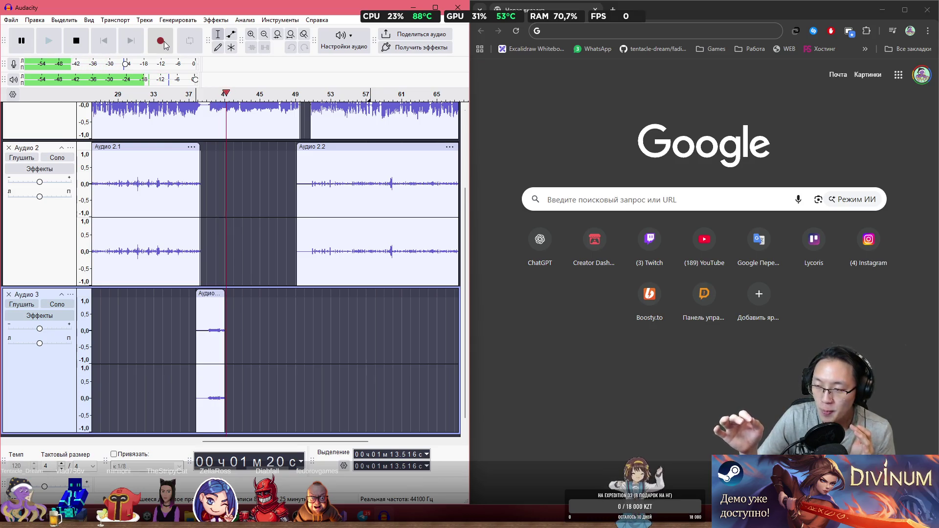
key("space")
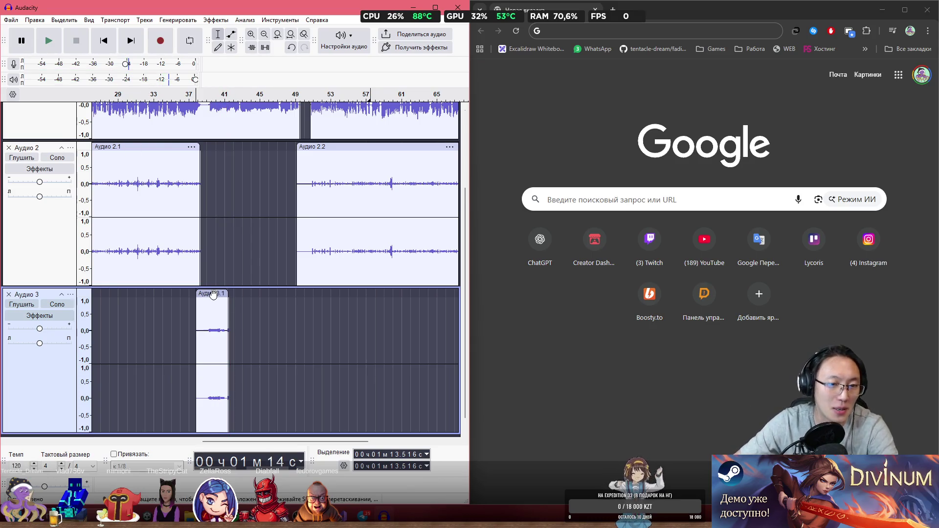
key("ctrl+z")
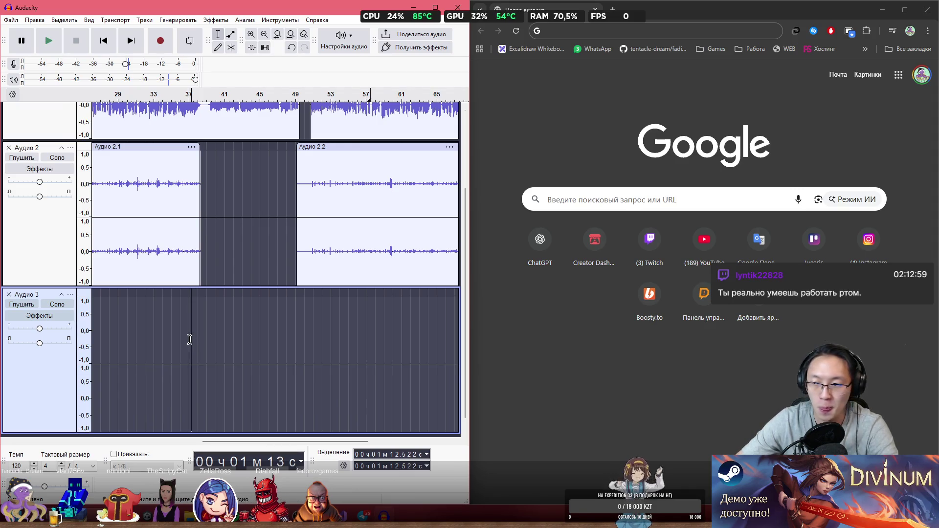
left_click(159, 43)
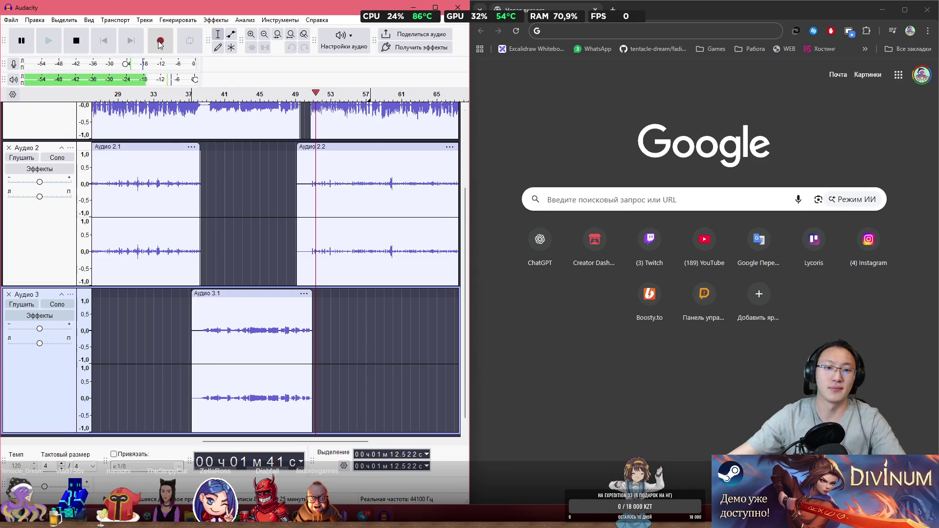
key("space")
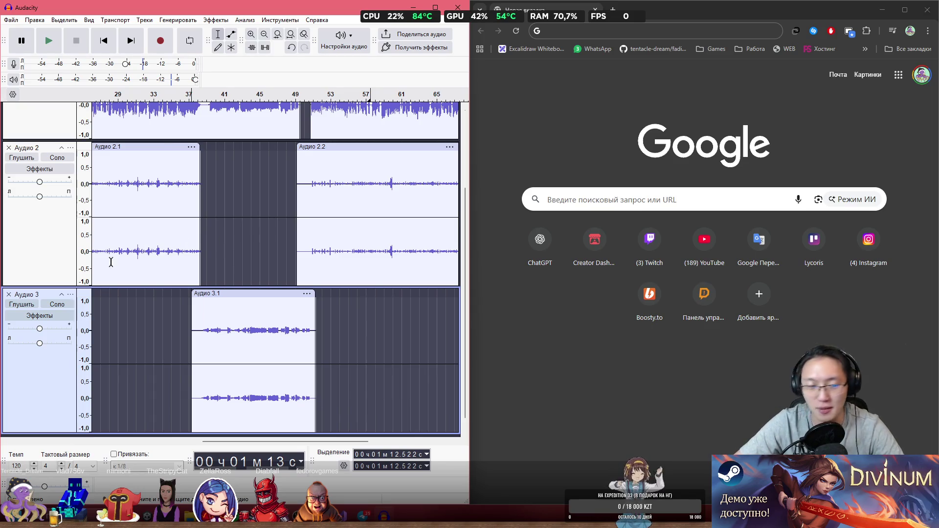
key("space")
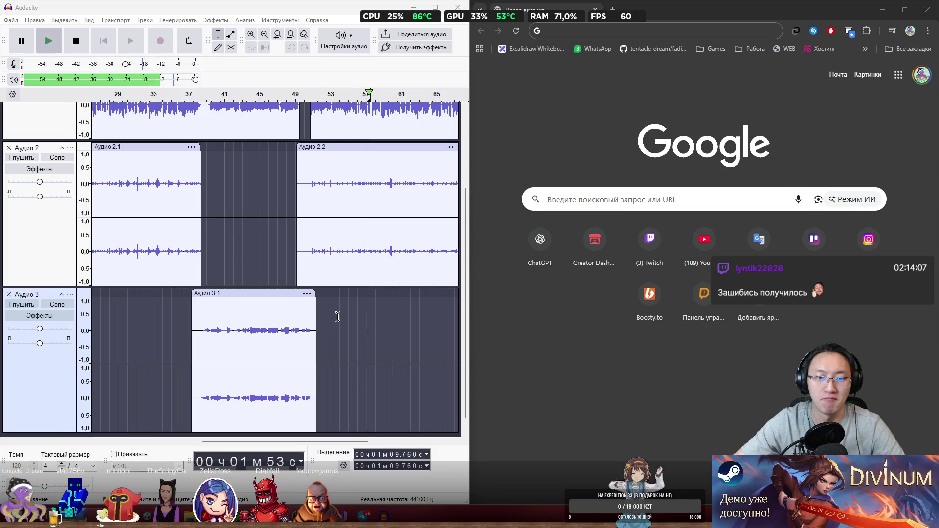
left_click_drag(465, 233, 480, 166)
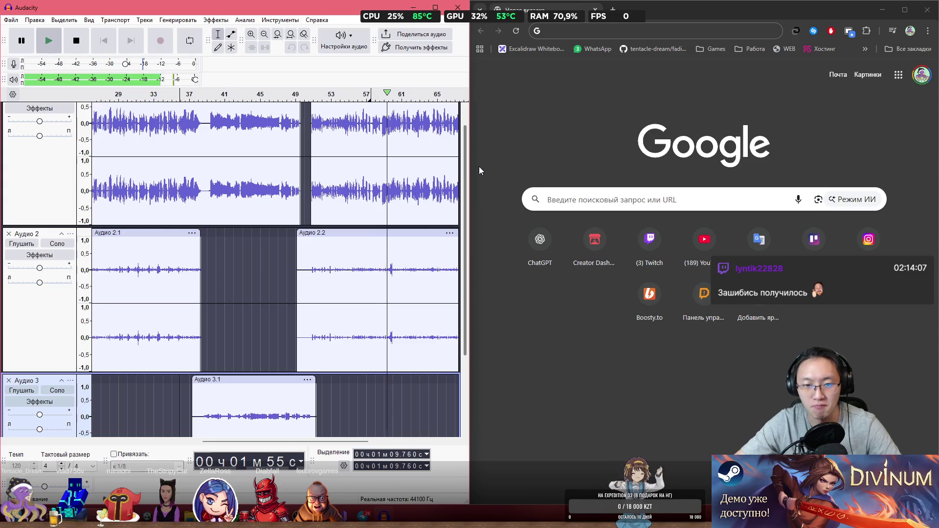
mouse_move(479, 166)
left_mouse_down()
mouse_move(494, 167)
mouse_move(496, 152)
left_mouse_up()
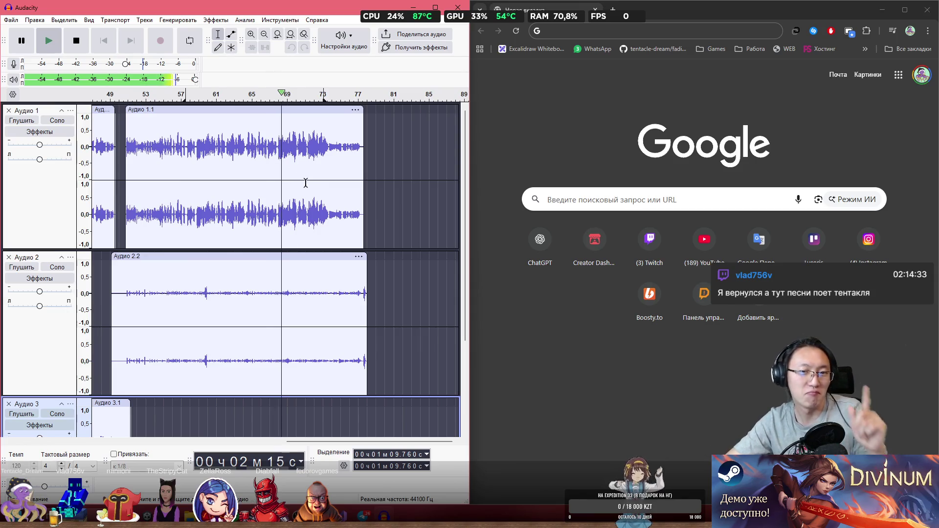
left_click(334, 149)
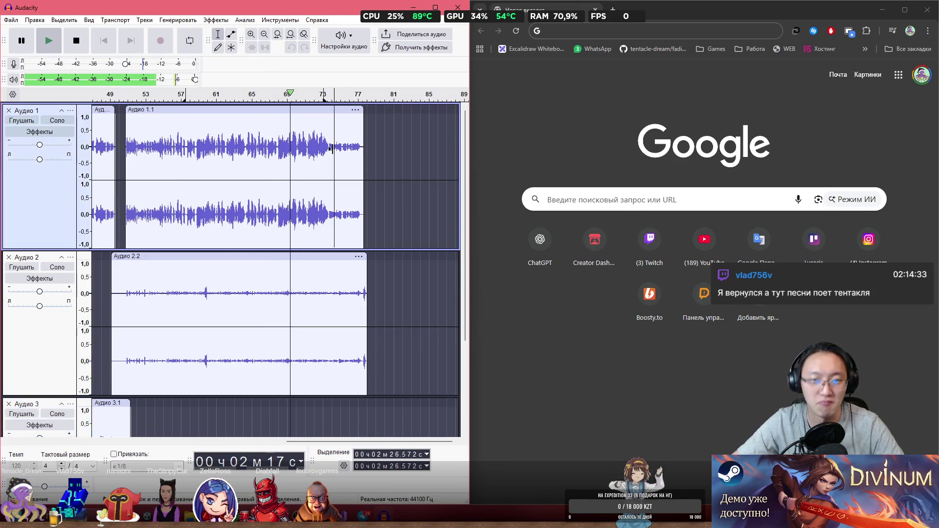
scroll(341, 127, "up", 3, "ctrl")
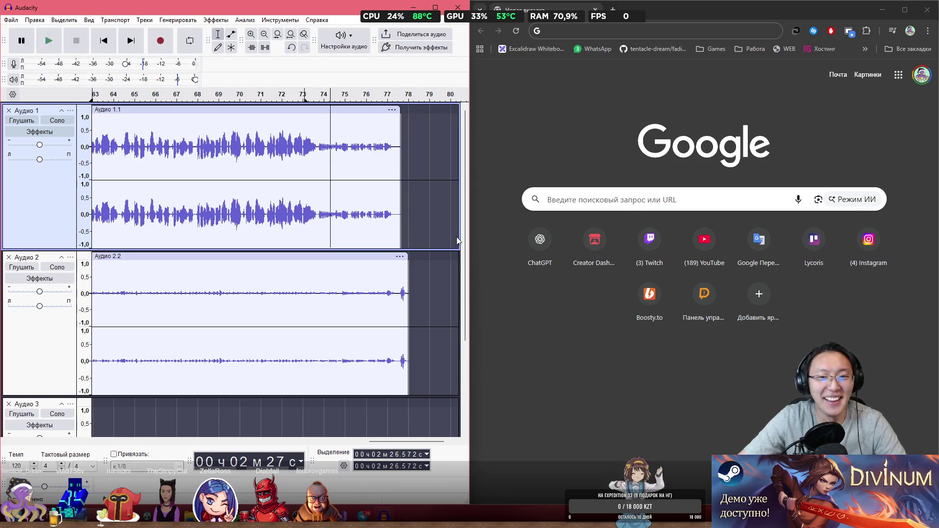
scroll(418, 235, "down", 4)
scroll(401, 247, "up", 3)
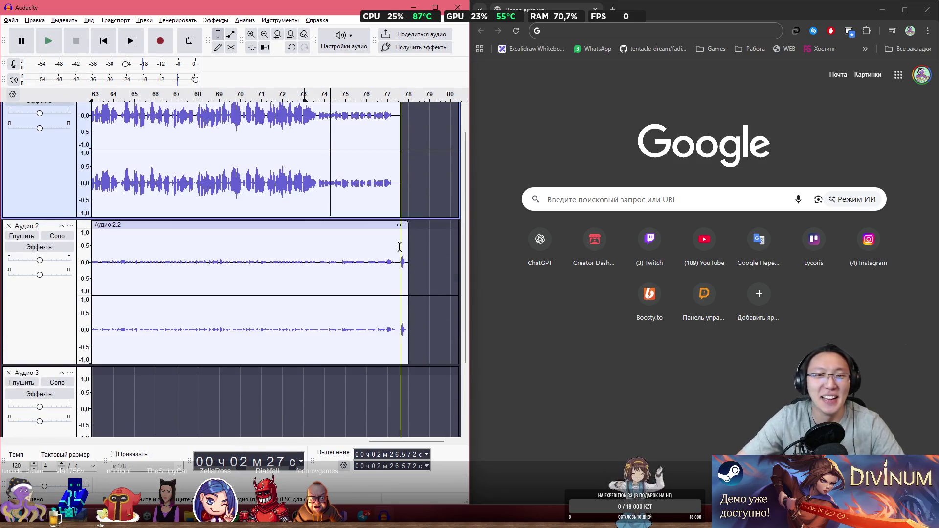
scroll(466, 242, "down", 1)
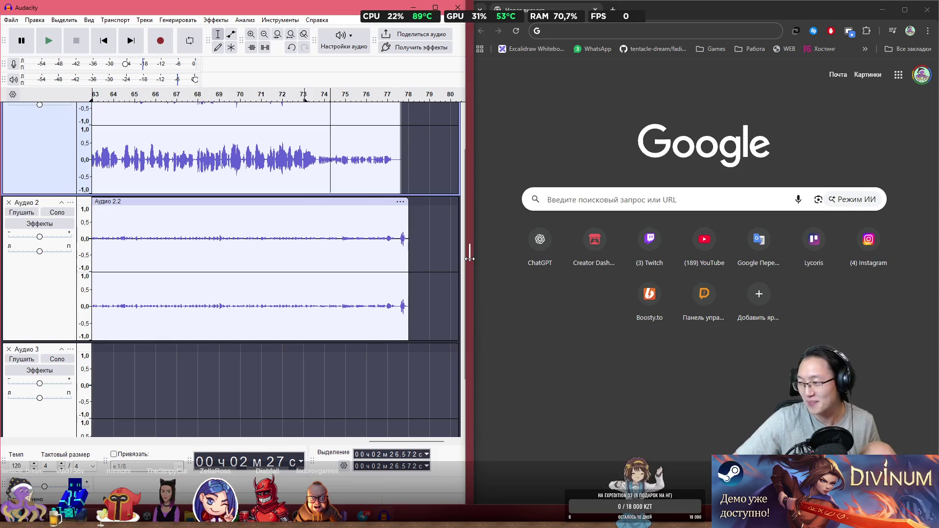
left_click_drag(469, 254, 469, 253)
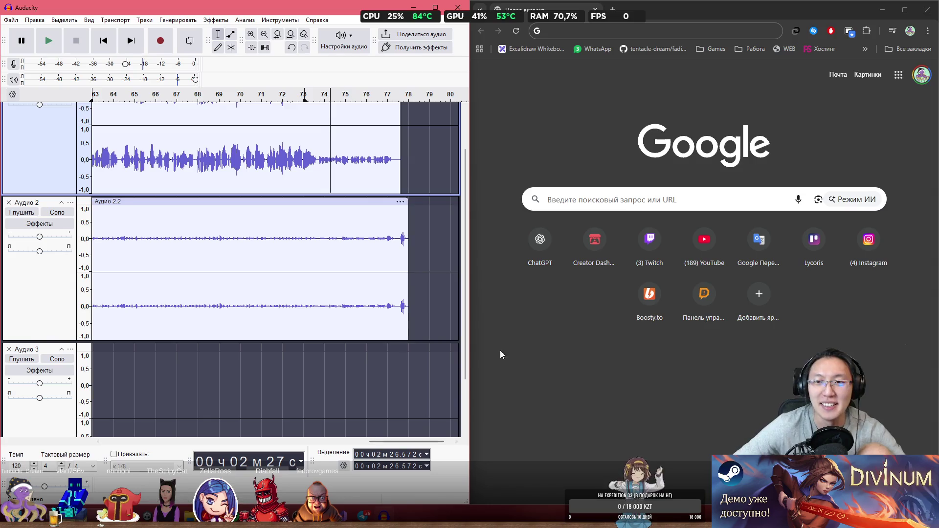
left_click(589, 32)
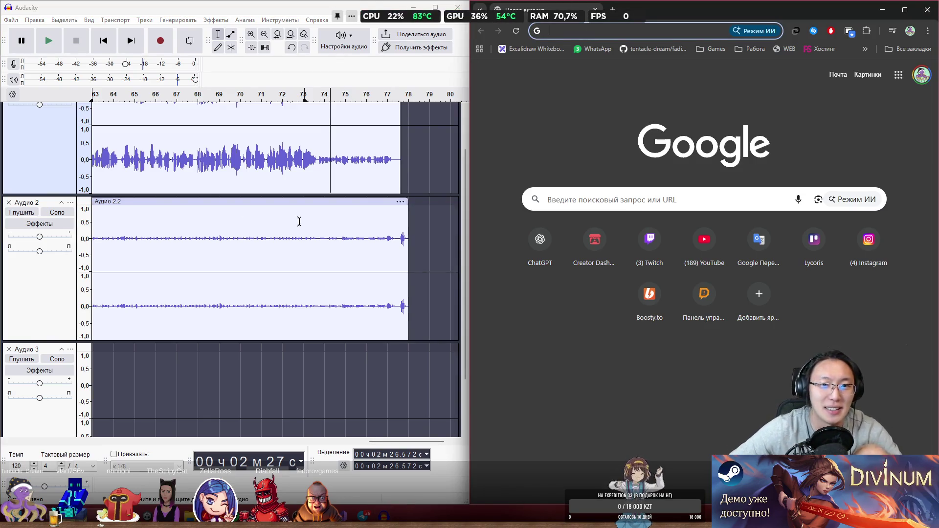
left_click(418, 223)
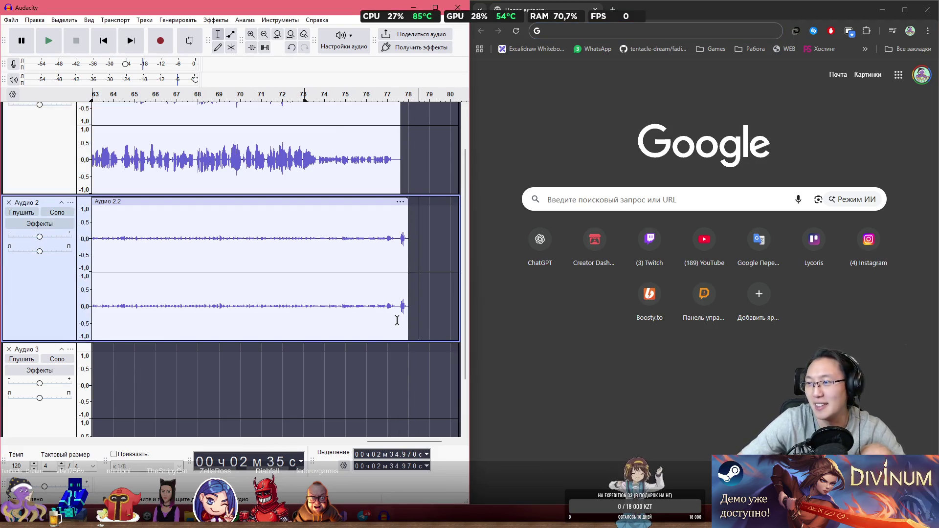
scroll(310, 264, "down", 2, "ctrl")
scroll(373, 279, "up", 1)
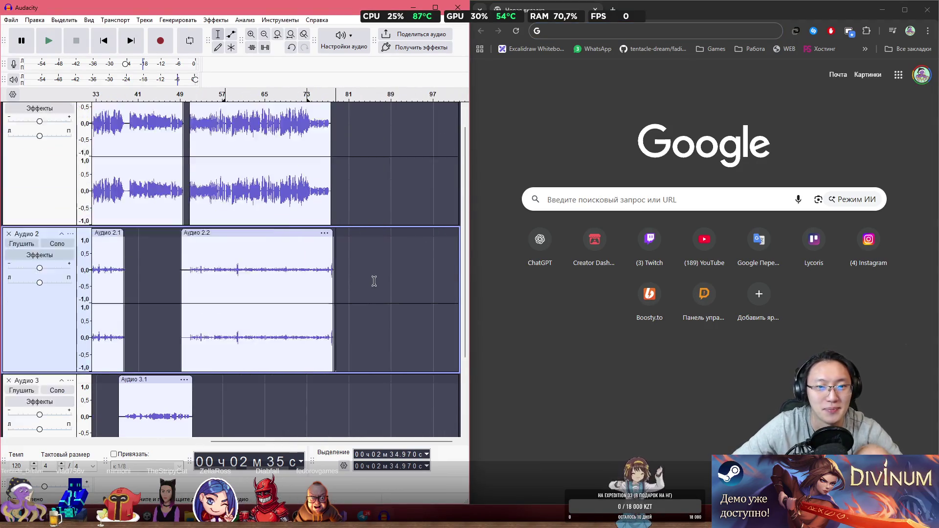
scroll(377, 293, "down", 4)
left_click_drag(349, 441, 297, 441)
scroll(262, 389, "left", 3)
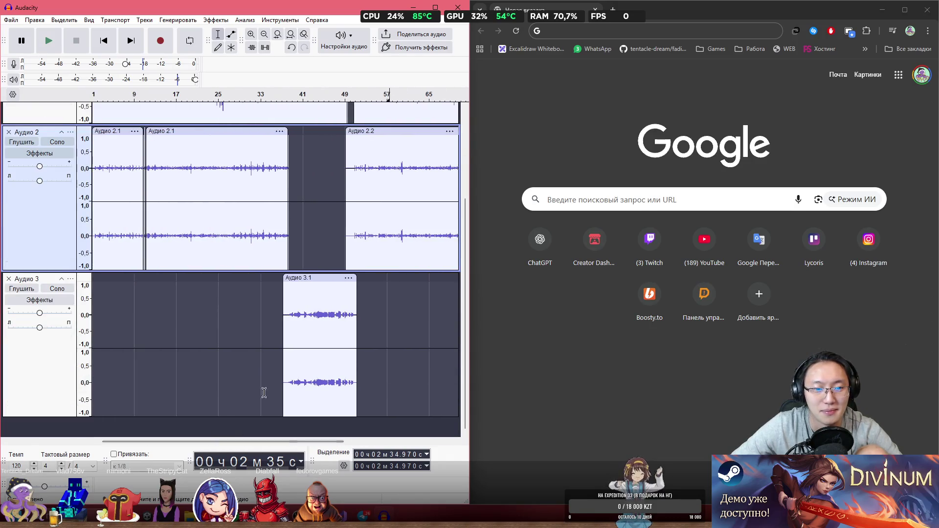
scroll(366, 323, "down", 2, "ctrl")
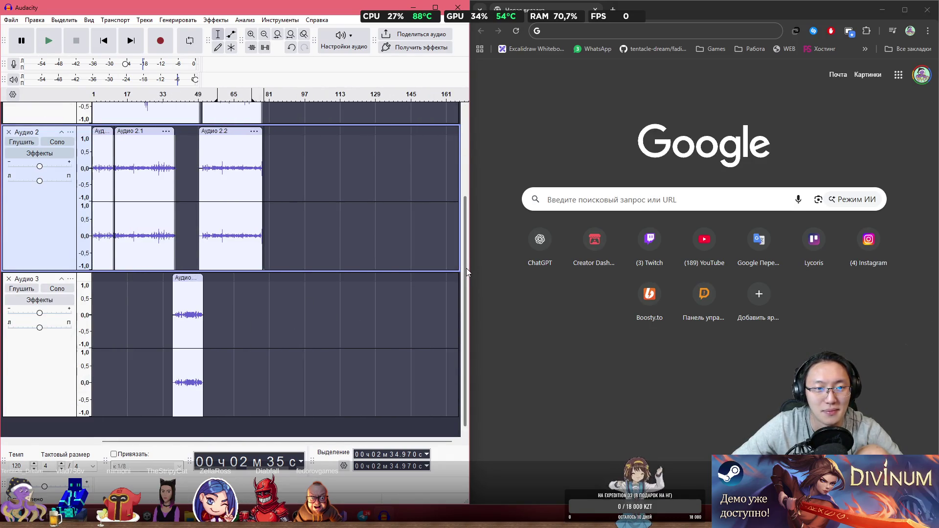
scroll(465, 268, "up", 3)
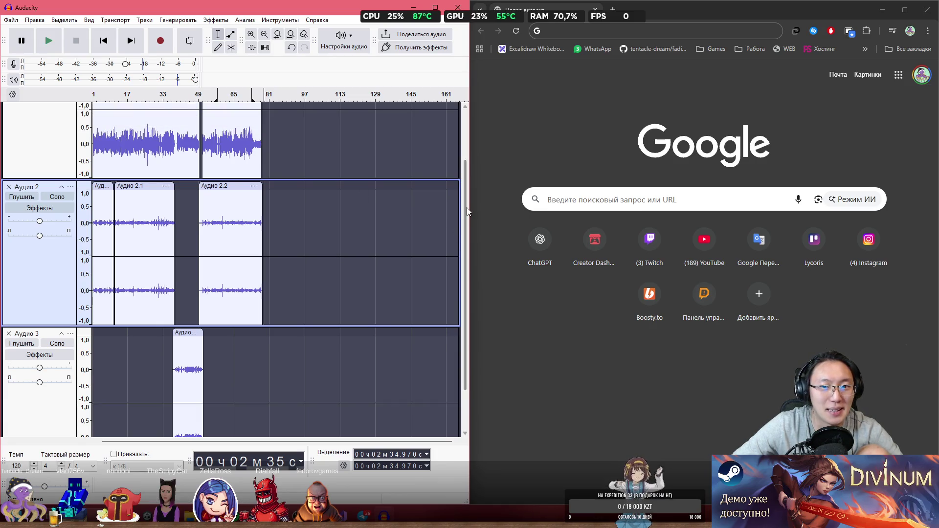
scroll(467, 207, "up", 3)
key("super+a")
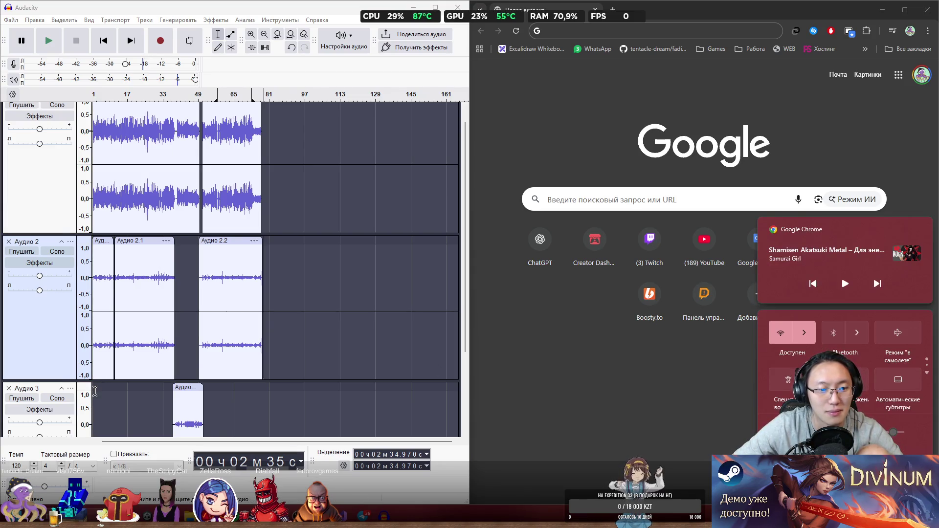
left_click(94, 394)
scroll(192, 356, "down", 5)
key("space")
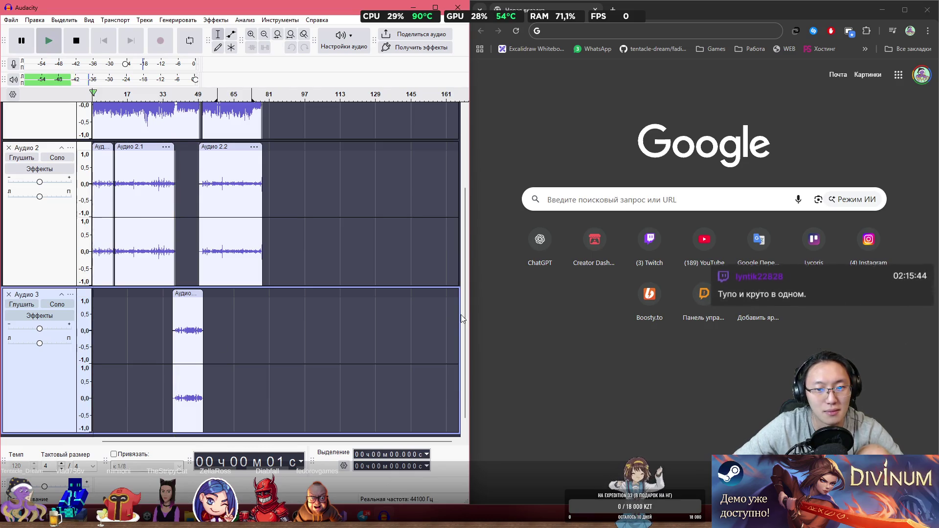
scroll(192, 356, "up", 5)
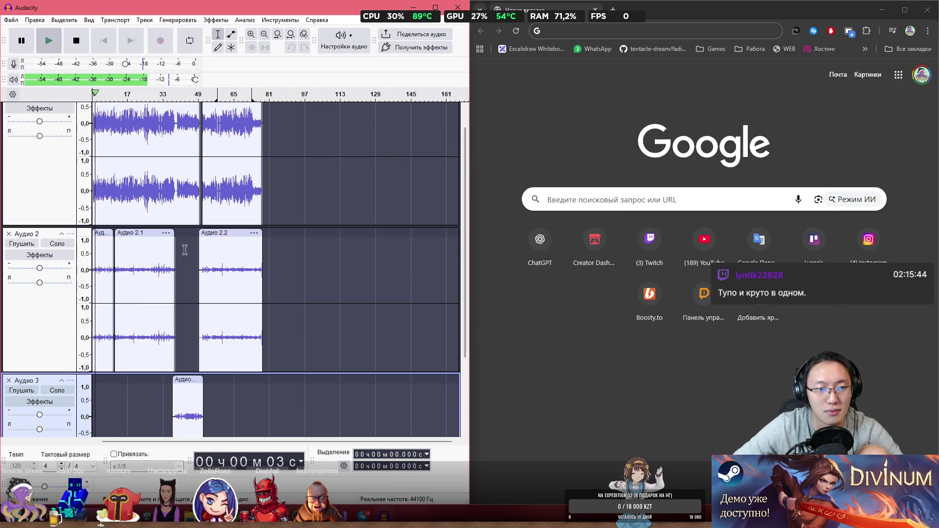
key("space")
left_click_drag(361, 409, 90, 289)
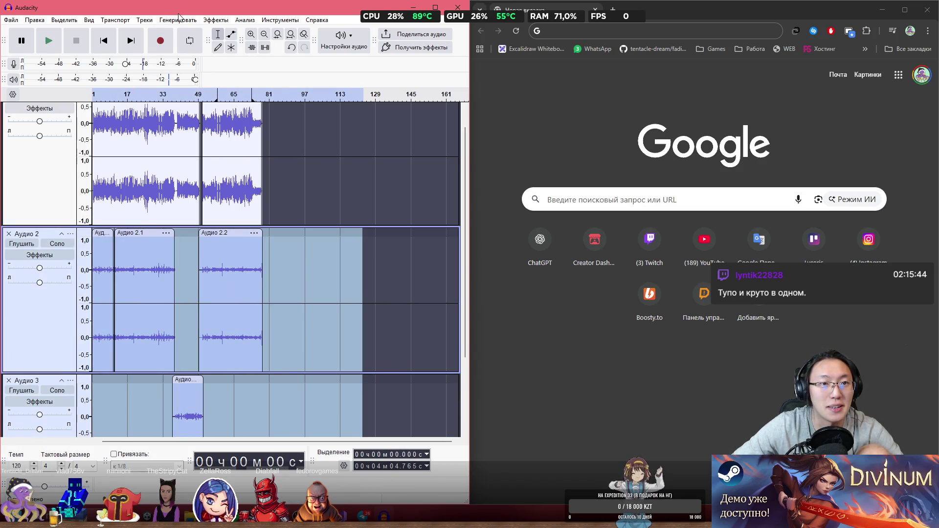
- Apply Усиление сигнала with a 5 dB boost to Аудио 2 and 3, then play them back
left_click(215, 21)
mouse_move(274, 113)
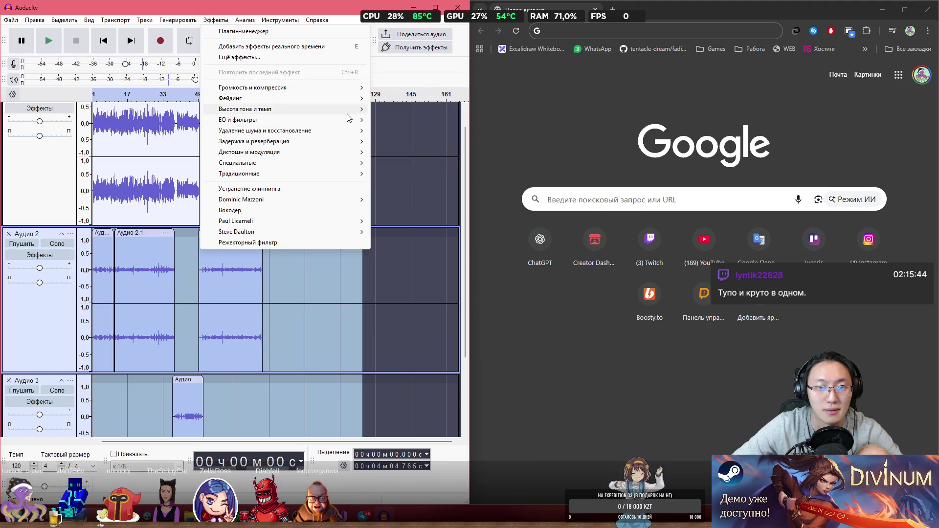
mouse_move(342, 88)
left_click(453, 145)
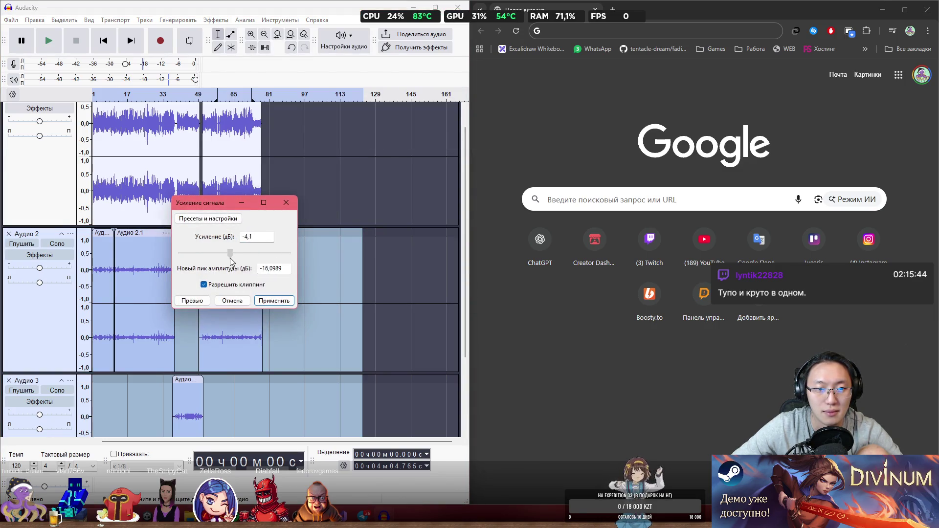
left_click(274, 301)
left_click(94, 277)
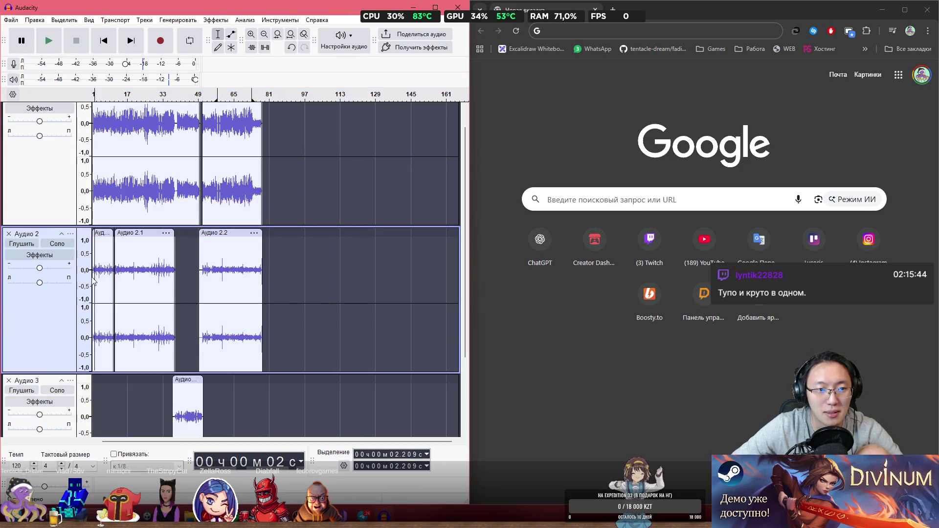
key("space")
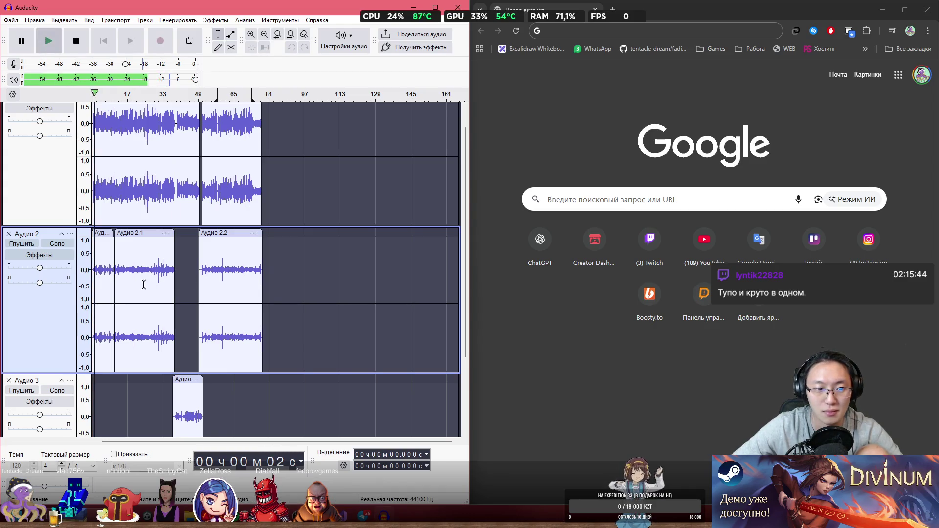
- Record a few seconds of near-silence as Аудио 2.3 after the Аудио 2 clips and trim its end
key("space")
left_click_drag(184, 281, 191, 281)
left_click(294, 279)
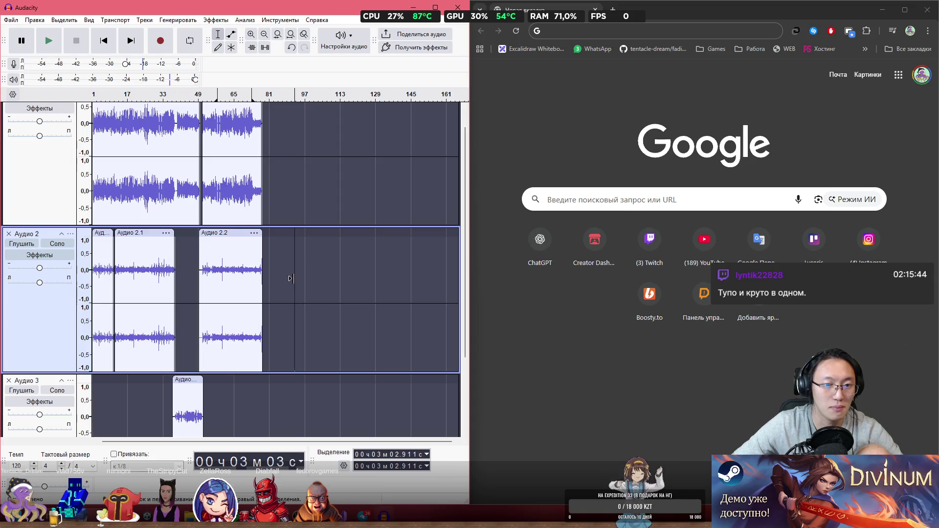
left_click(160, 41)
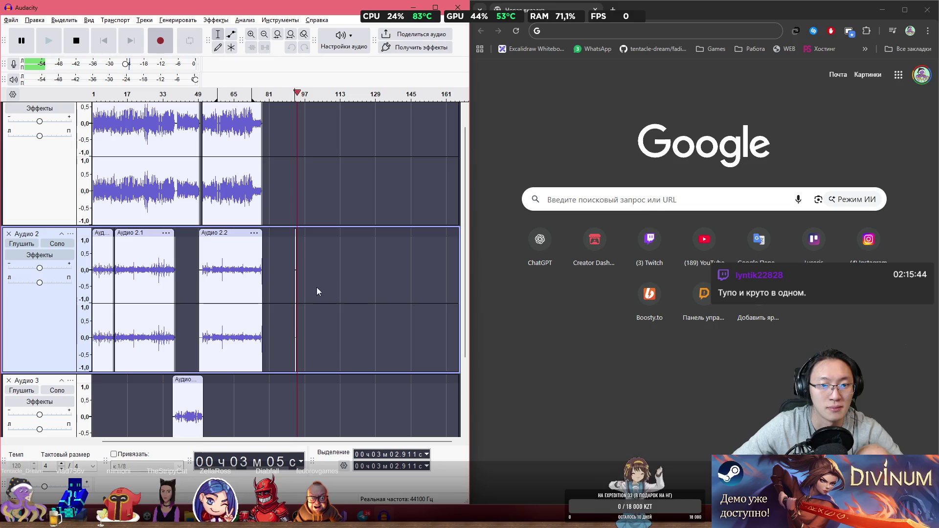
scroll(296, 284, "up", 3)
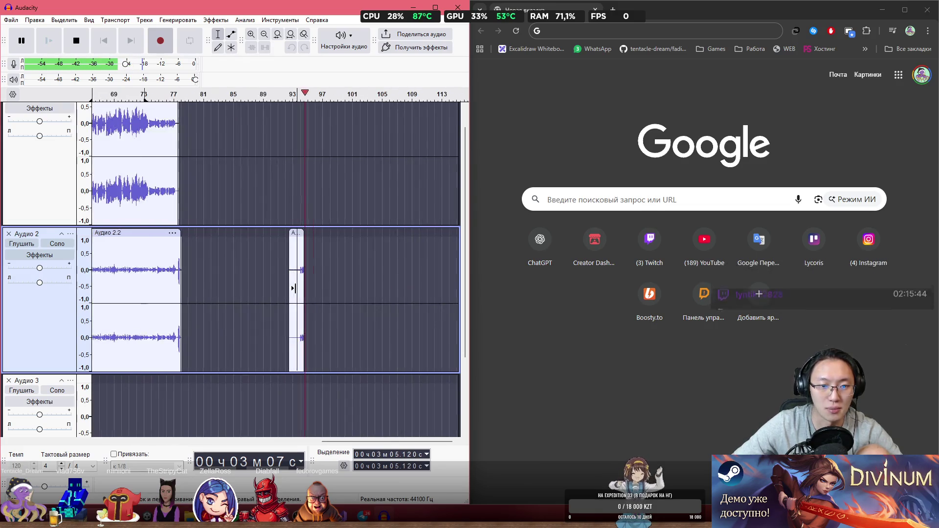
key("space")
mouse_move(323, 235)
left_mouse_down()
mouse_move(303, 235)
mouse_move(297, 258)
left_mouse_up()
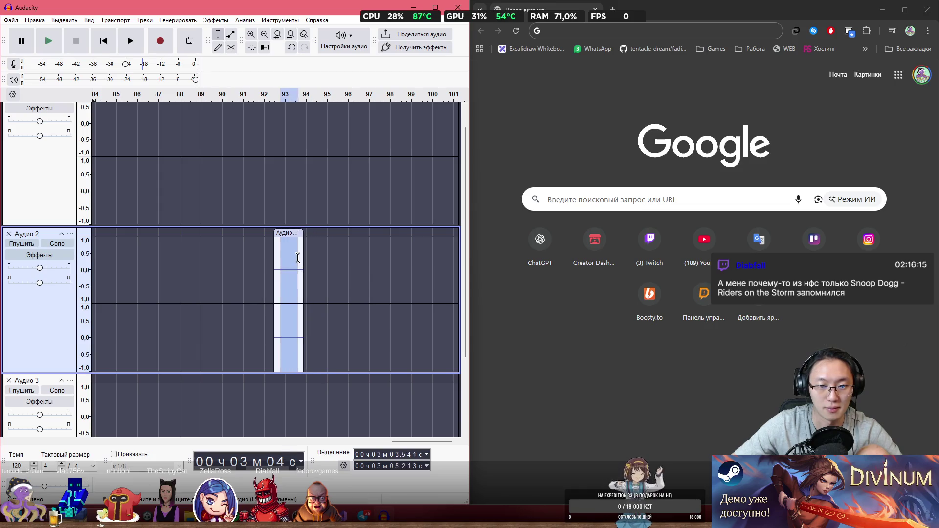
- Capture the room-noise profile from the short Аудио 2.3 clip with Подавление шума…
left_click(228, 20)
mouse_move(330, 132)
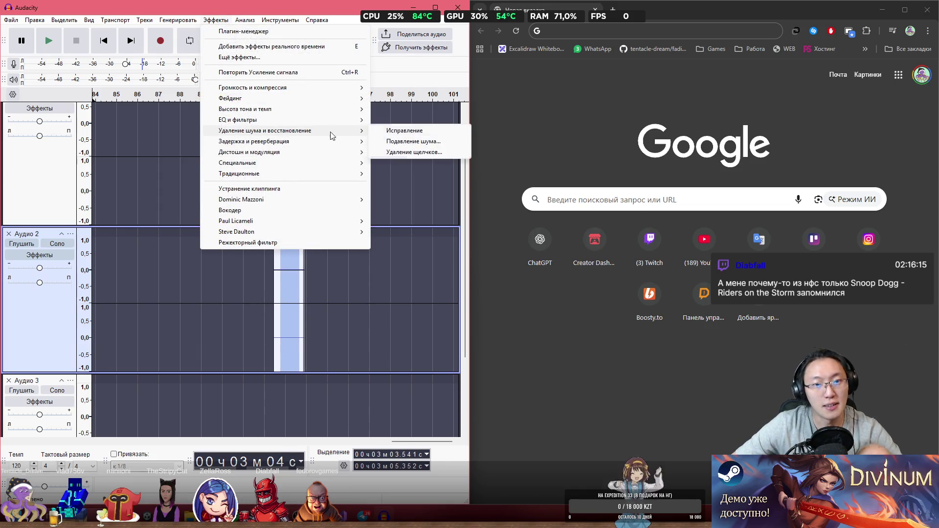
left_click(420, 142)
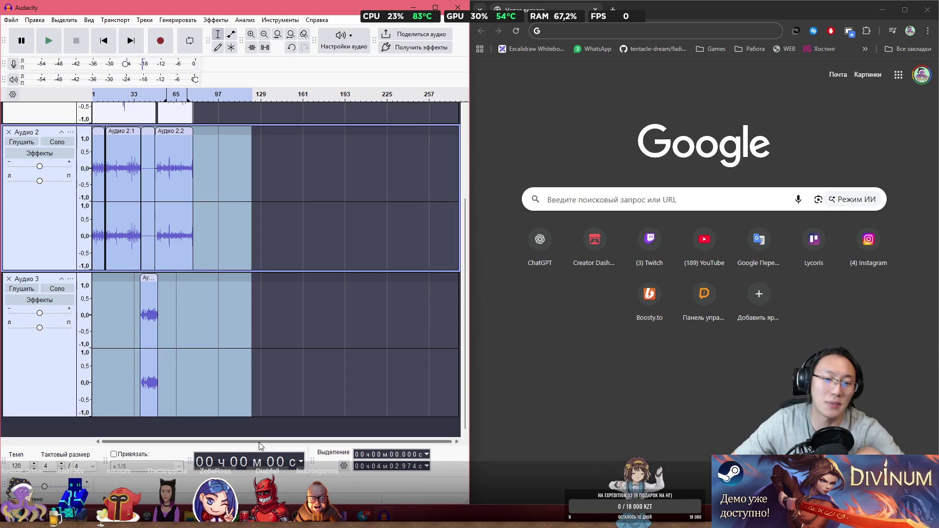
left_click(217, 211)
scroll(217, 210, "up", 1, "ctrl")
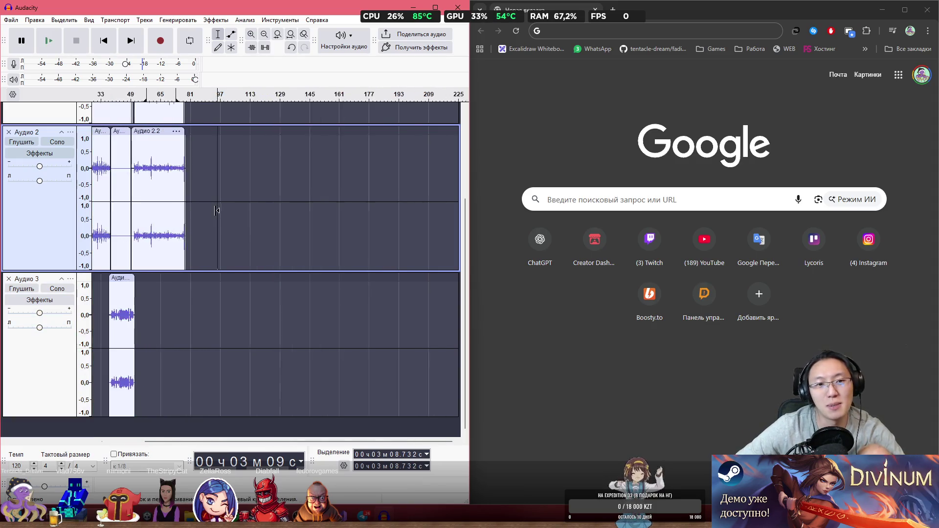
scroll(217, 210, "up", 1, "ctrl")
scroll(277, 231, "up", 3)
scroll(281, 252, "down", 2)
scroll(268, 300, "up", 1)
mouse_move(272, 442)
left_mouse_down()
mouse_move(241, 442)
mouse_move(152, 347)
left_mouse_up()
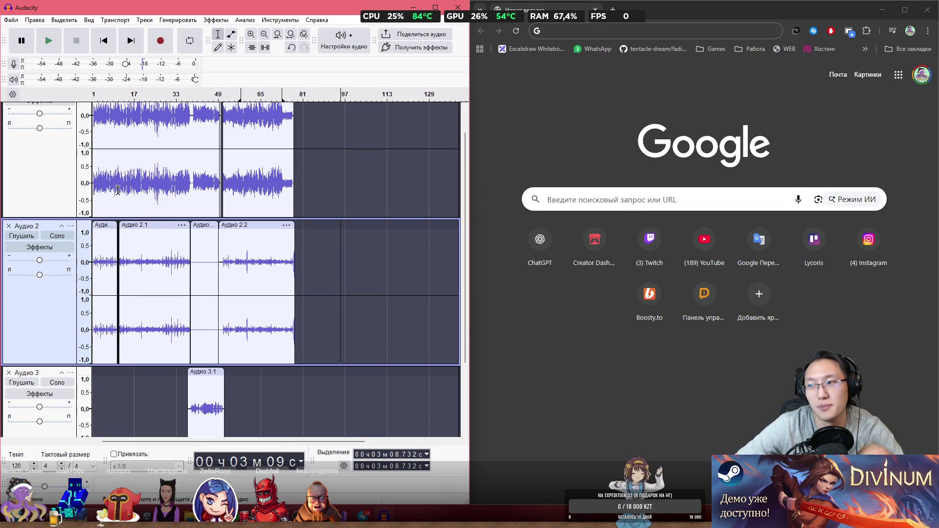
- Listen from the start, then delete the short clip at the very beginning of Аудио 2
left_click(97, 245)
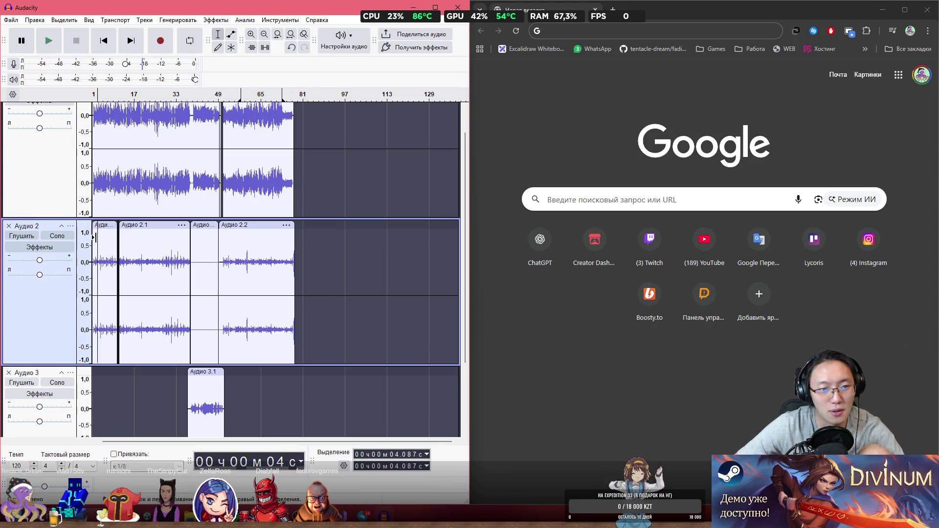
left_click(91, 203)
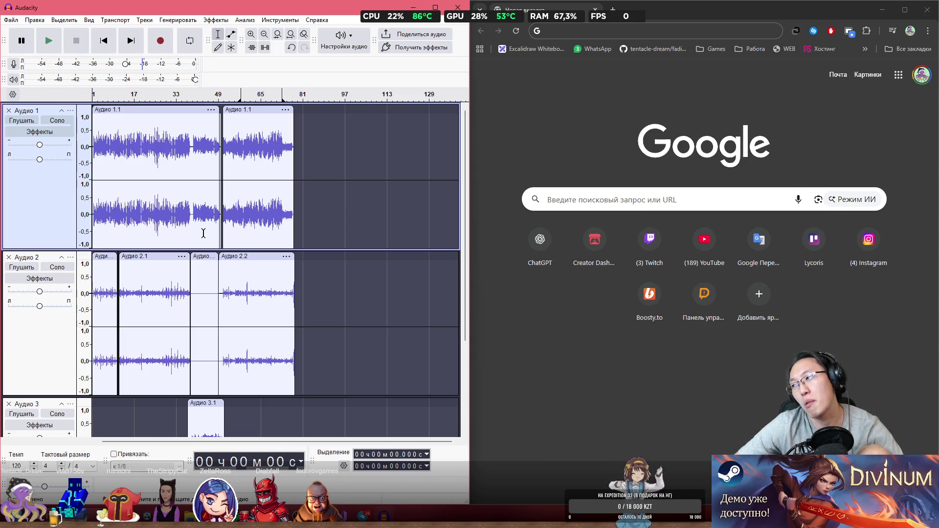
key("space")
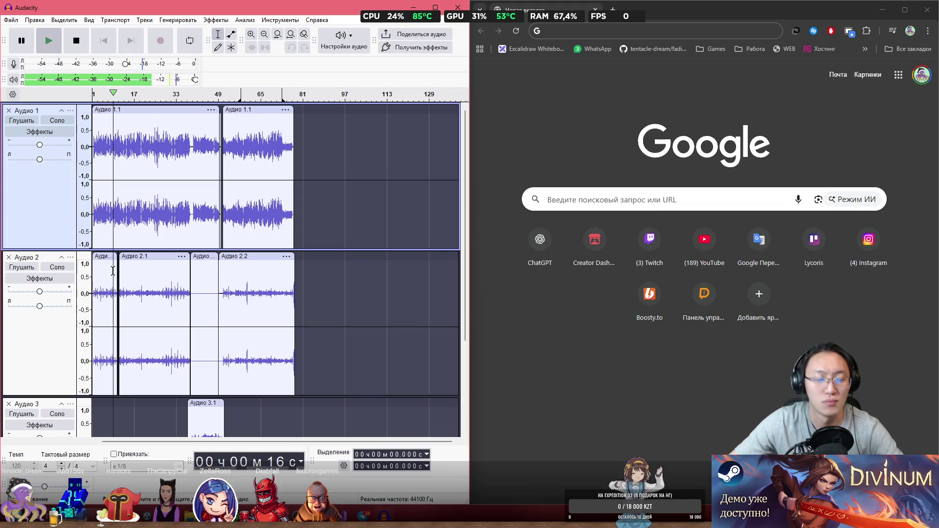
left_click(132, 256)
left_click(96, 256)
key("Delete")
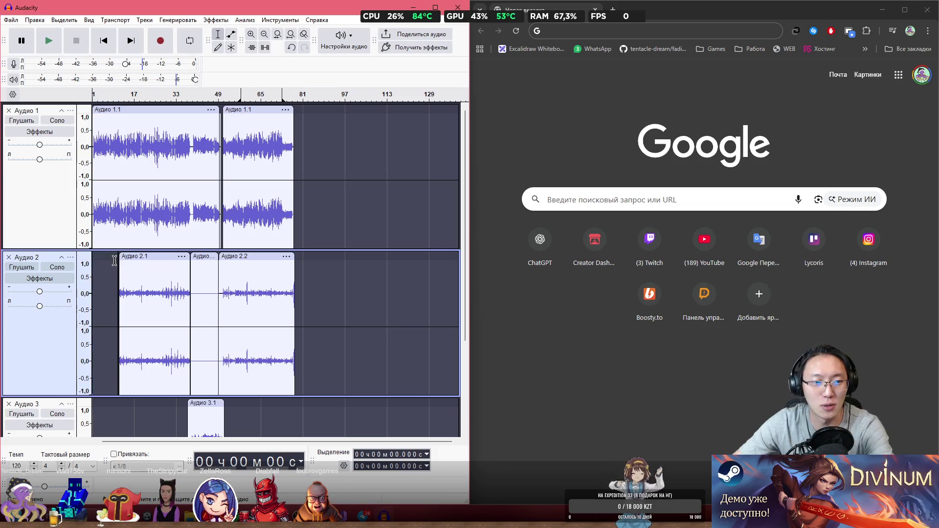
- Play the edited tracks from the start, zooming in on the waveforms and back out
key("space")
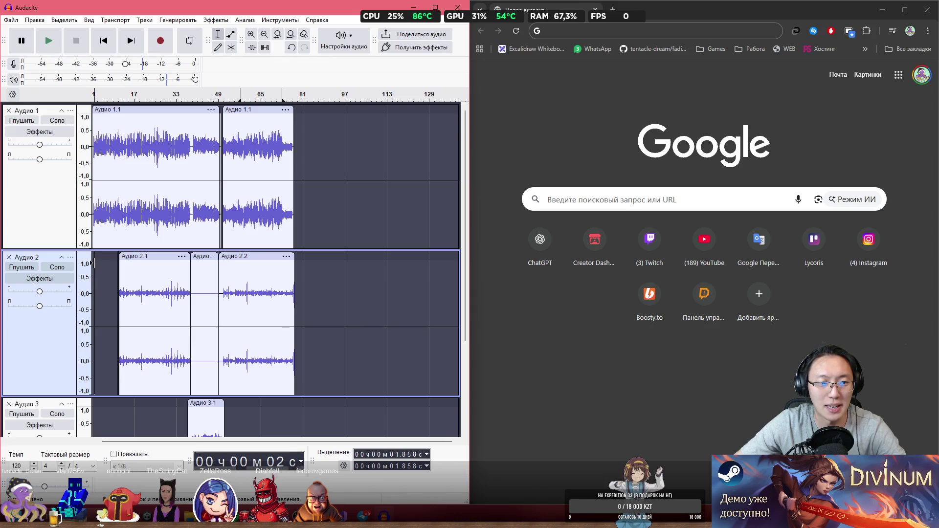
left_click(94, 215)
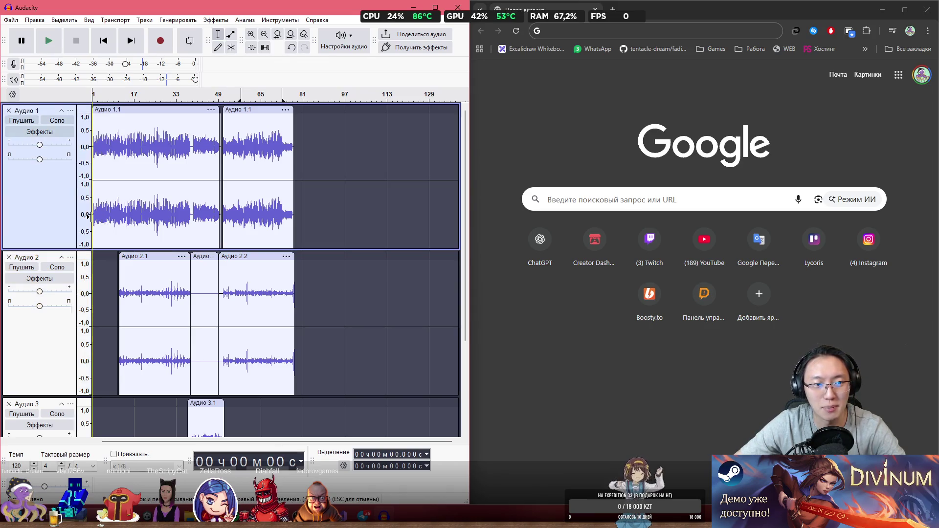
key("space")
key("ctrl+1")
key("ctrl+1")
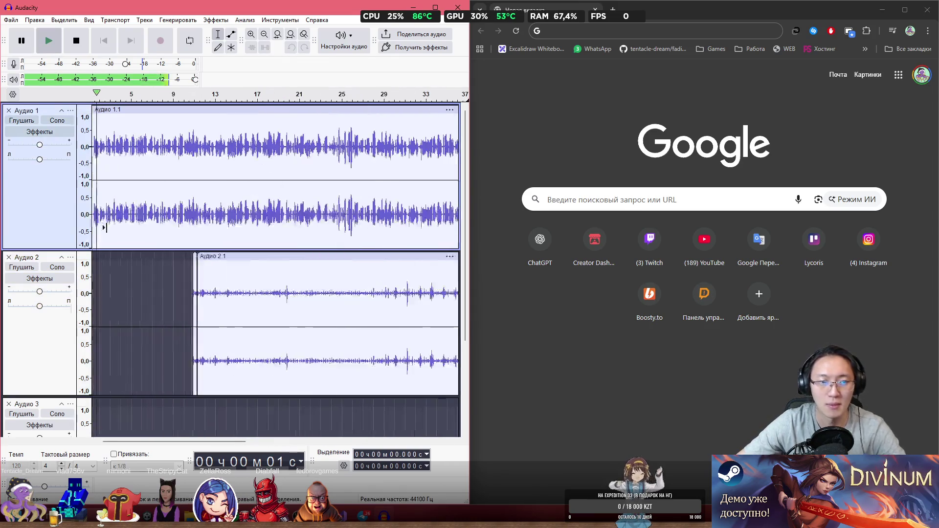
key("space")
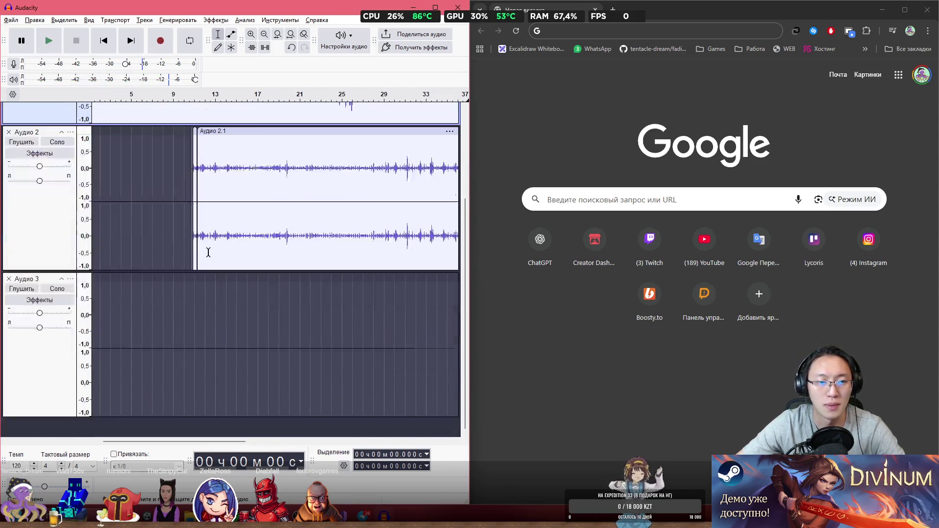
key("ctrl+3")
key("ctrl+3")
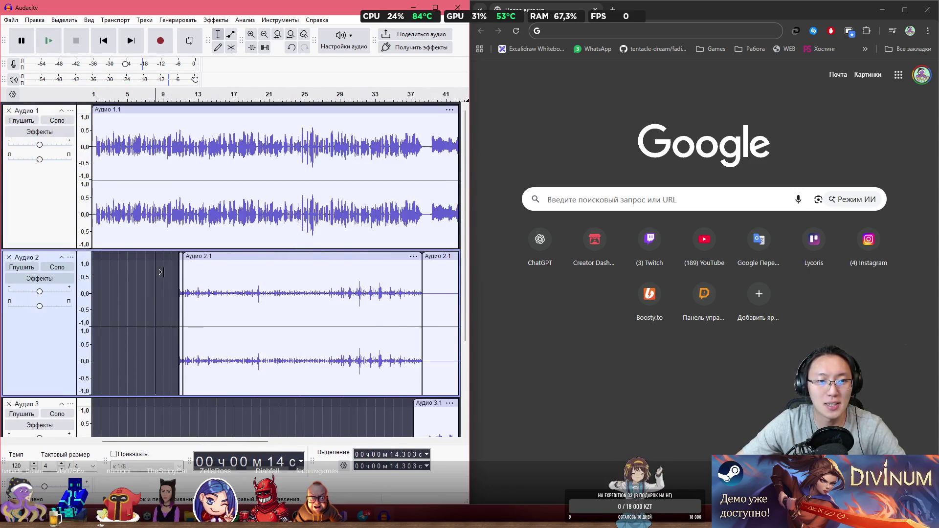
- Apply Подавление шума (Ctrl+R) to all of Аудио 1 and play it from the start
left_click(82, 187)
right_click(158, 154)
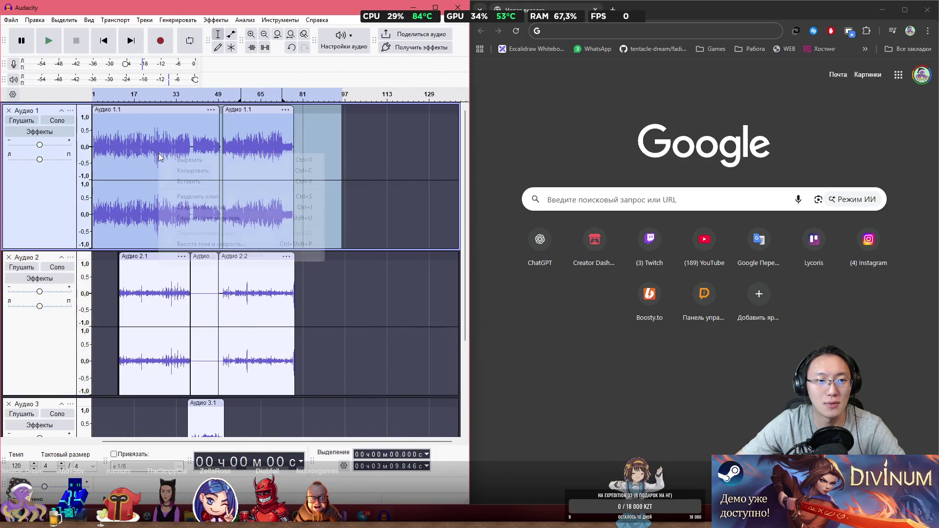
left_click(364, 131)
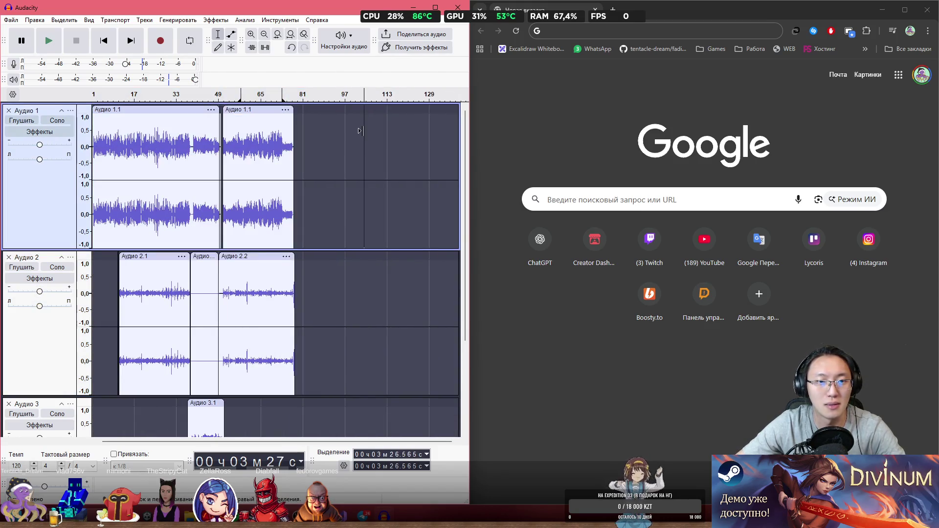
key("ctrl+r")
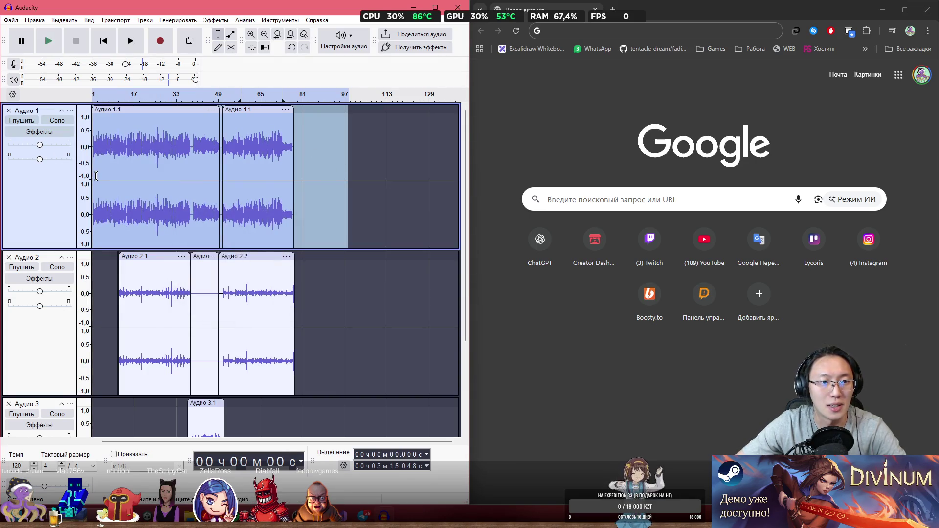
left_click(107, 272)
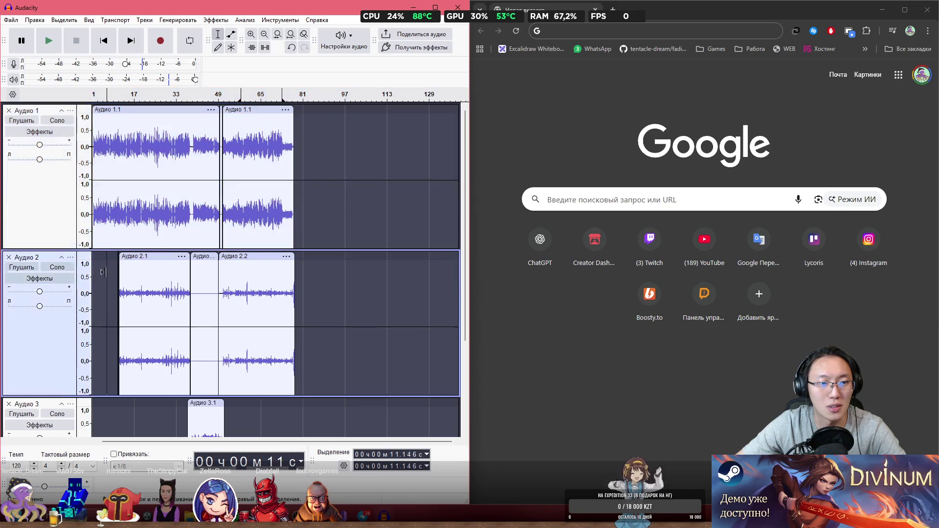
left_click(92, 228)
key("space")
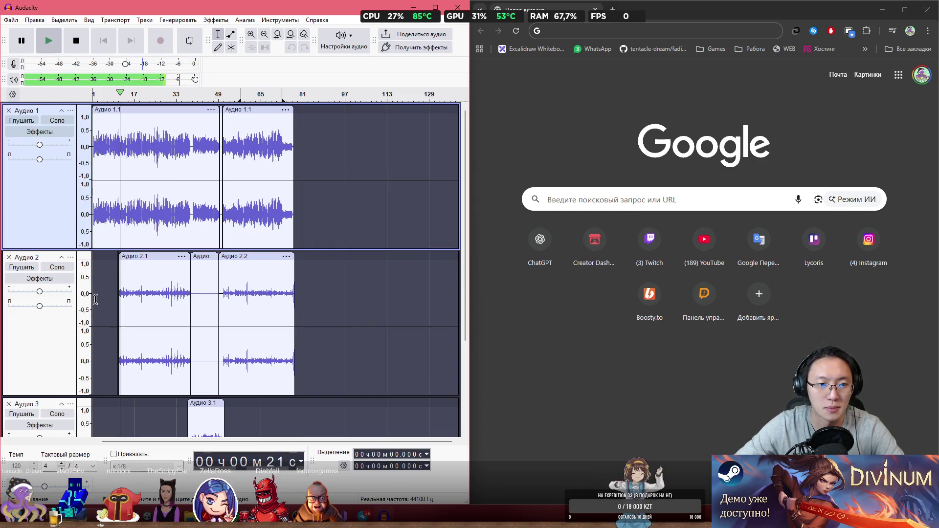
- Shift the Аудио 2.1 clip slightly earlier and replay to hear the new timing
key("space")
left_click(116, 276)
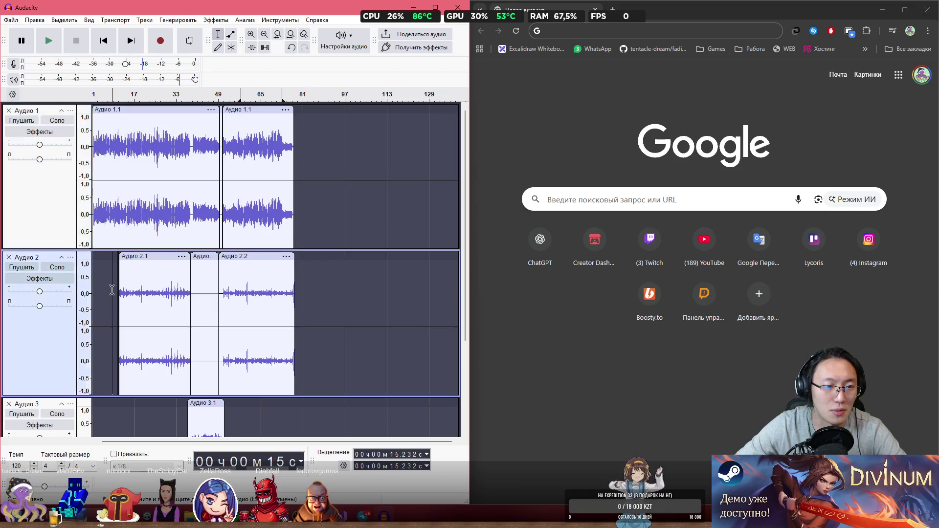
scroll(122, 289, "up", 5, "ctrl")
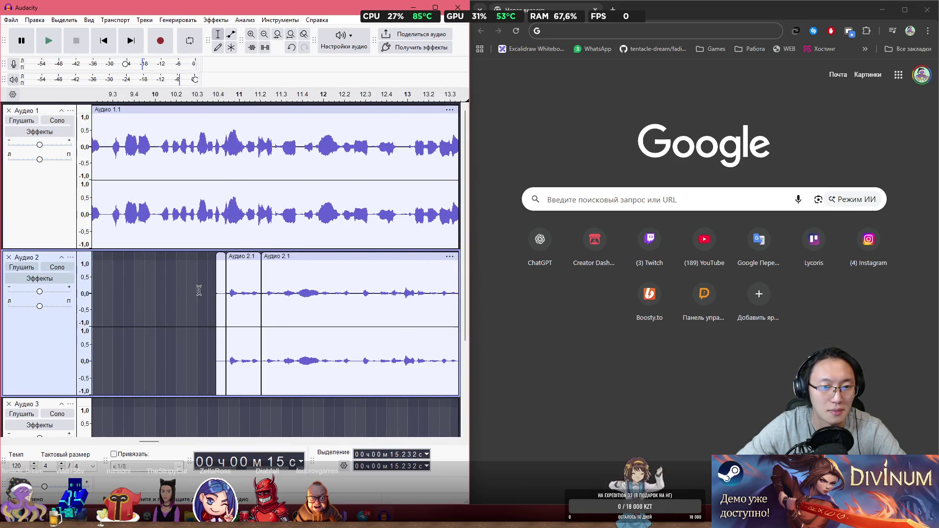
scroll(199, 290, "up", 1, "ctrl")
key("space")
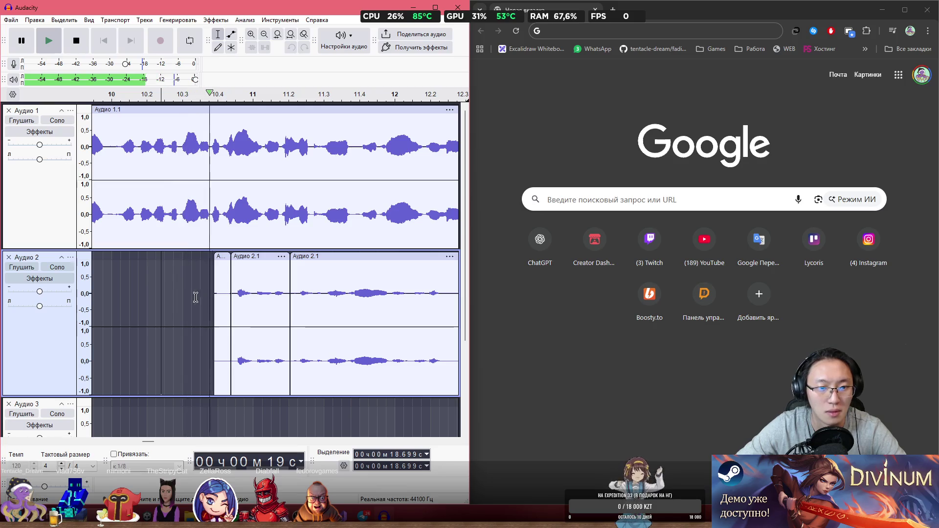
key("space")
left_click_drag(256, 256, 247, 254)
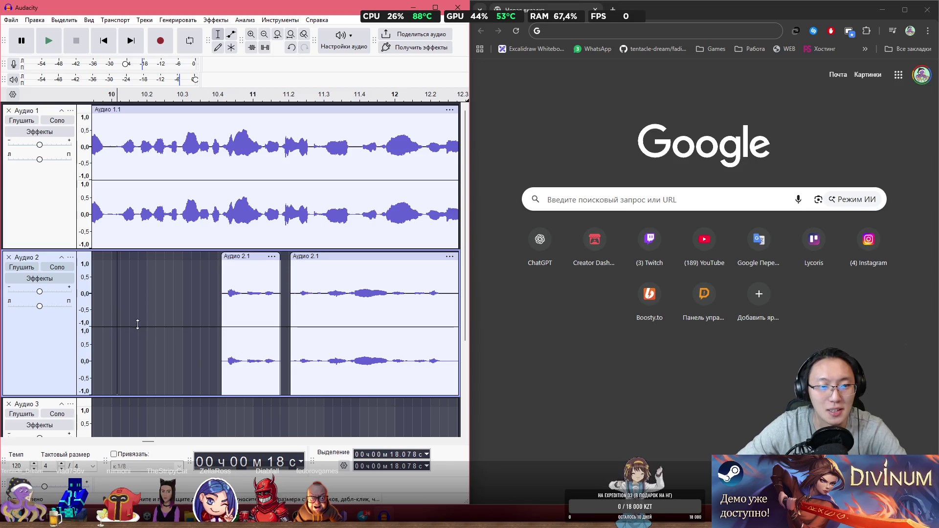
key("space")
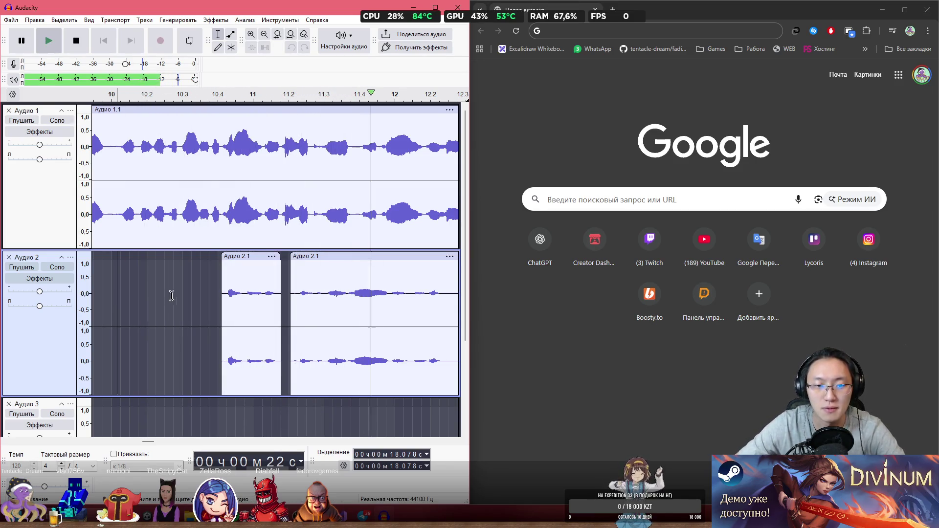
- Listen through the tracks and stop playback at the 52-second point of Аудио 2
scroll(179, 291, "down", 2, "ctrl")
scroll(182, 289, "down", 3, "ctrl")
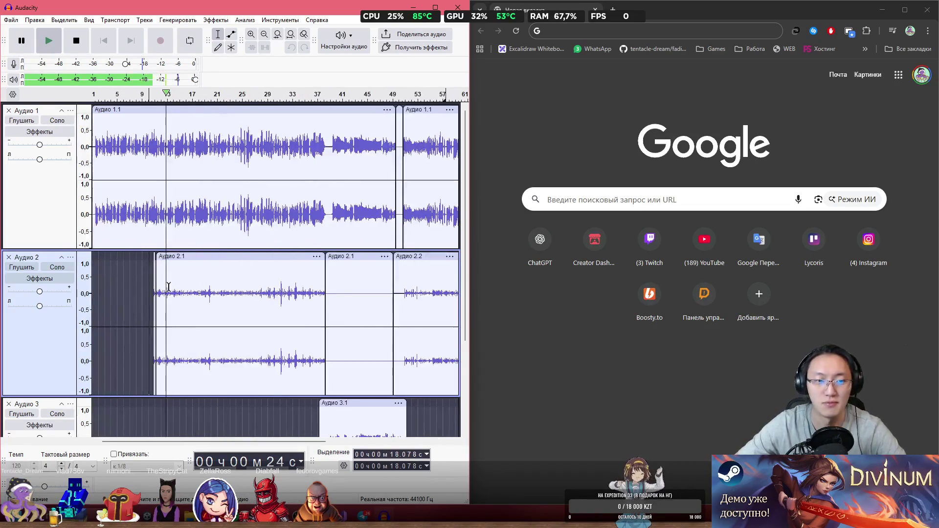
scroll(165, 285, "down", 1, "ctrl")
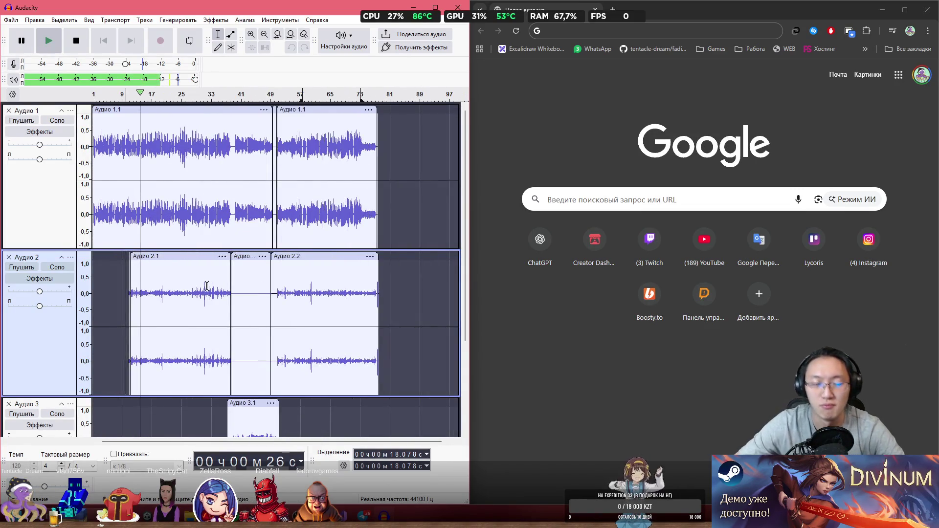
scroll(273, 330, "down", 3)
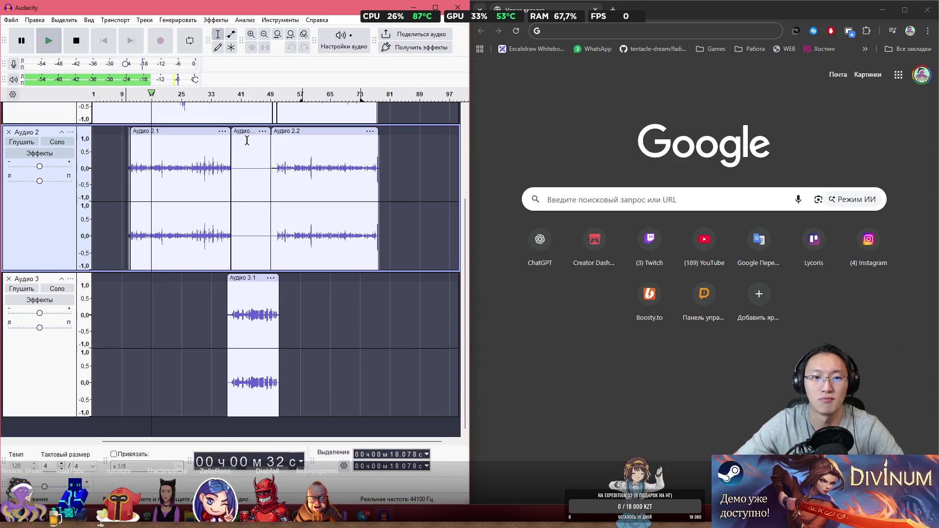
scroll(213, 194, "up", 2)
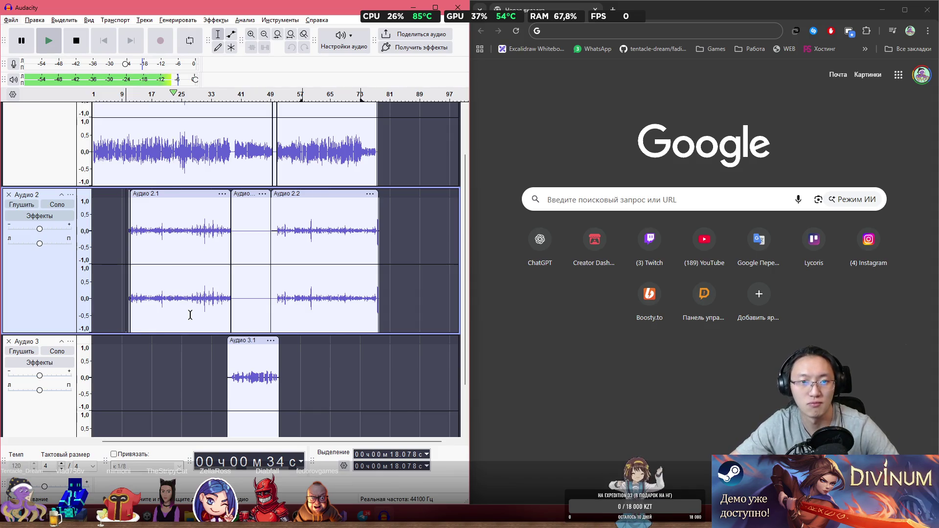
left_click(189, 310)
key("space")
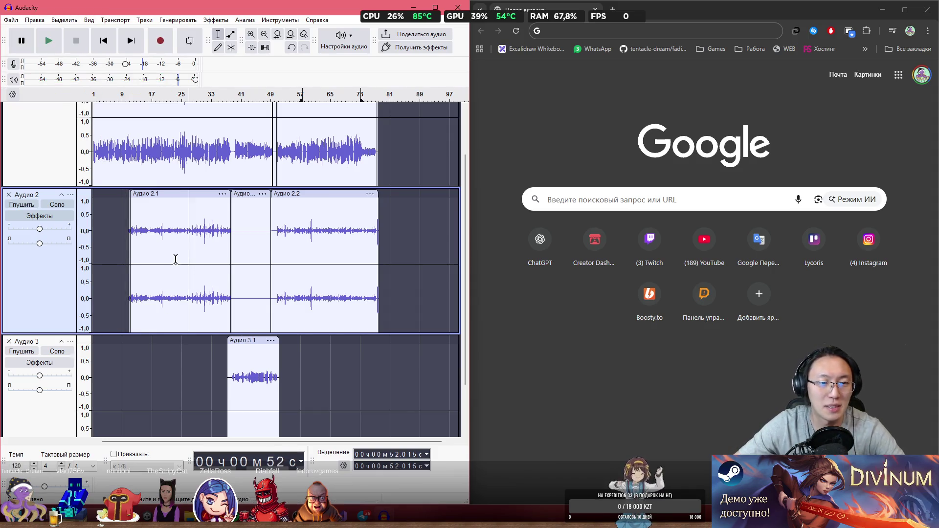
scroll(174, 260, "up", 1)
- Search Google for 'звук велосипедного звонка' and open the zvukipro.com bell sounds page
left_click(591, 36)
type("рЗвук з")
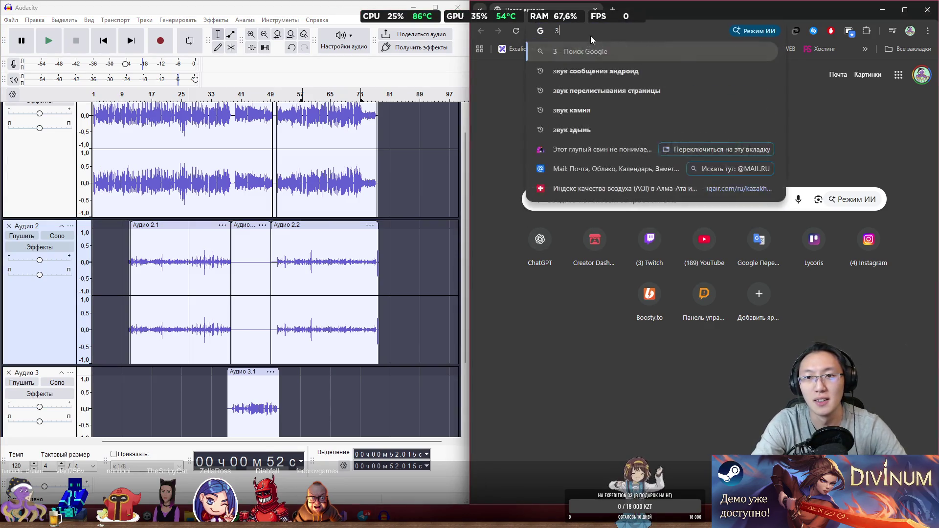
key("BackSpace")
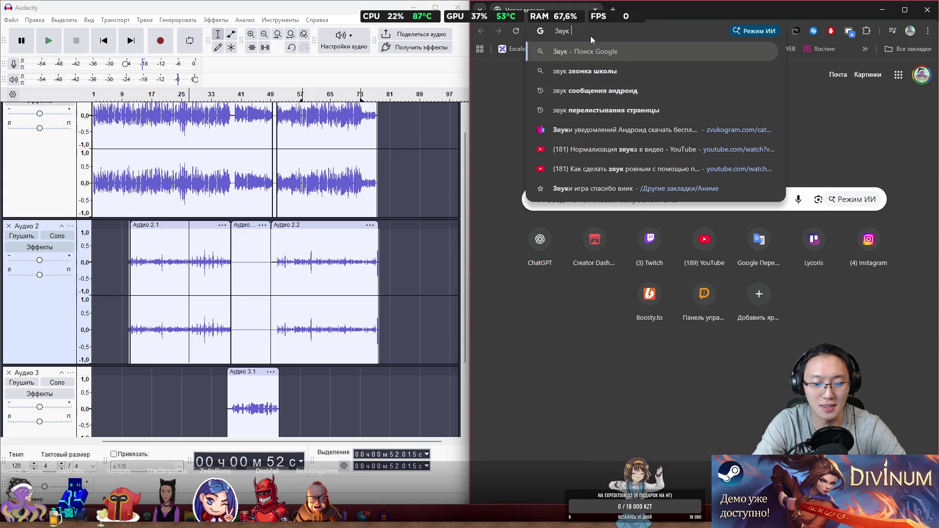
type("велоси")
key("Down")
key("Down")
key("Return")
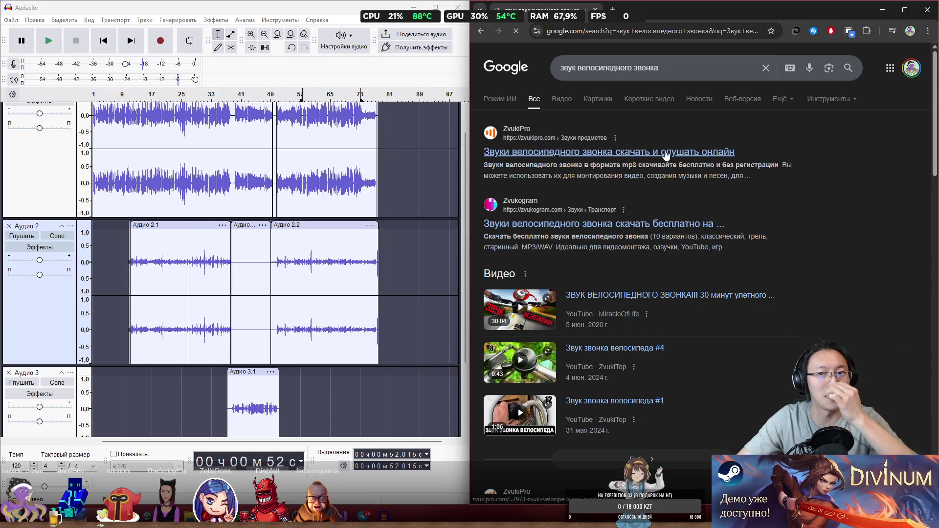
left_click(671, 154)
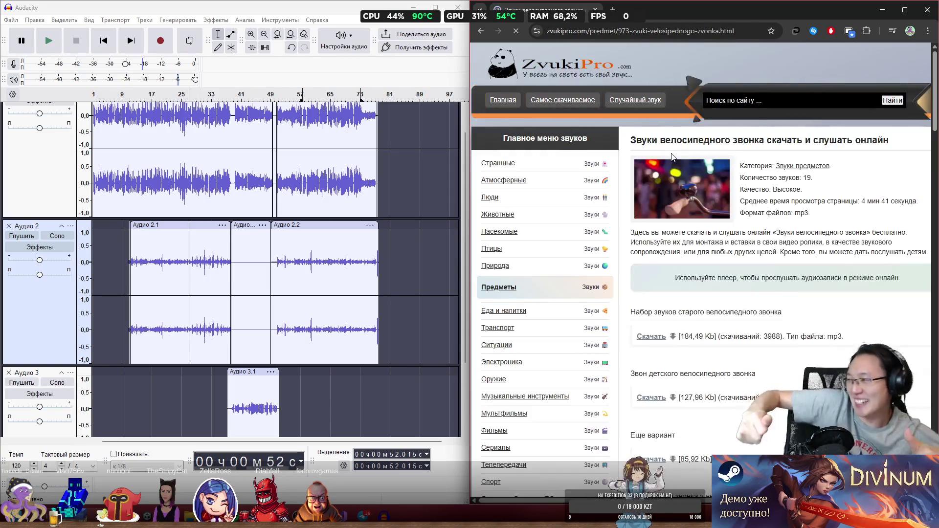
- Preview several bell sounds, including Еще вариант, the old retro bell and the standard ring
left_click(653, 336)
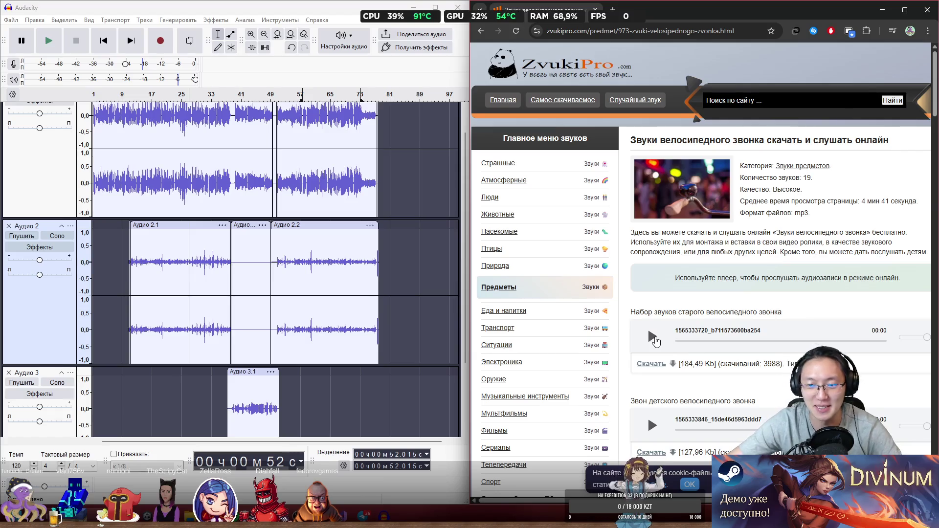
scroll(674, 348, "down", 2)
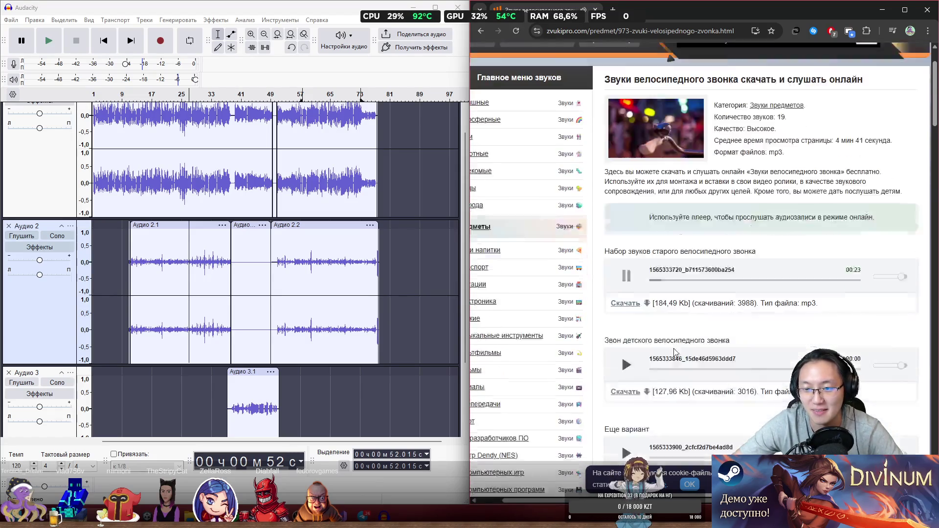
left_click(626, 337)
scroll(659, 285, "down", 3)
left_click(626, 261)
left_click(626, 349)
scroll(725, 321, "down", 1)
scroll(685, 371, "down", 1)
left_click(626, 404)
scroll(625, 391, "down", 3)
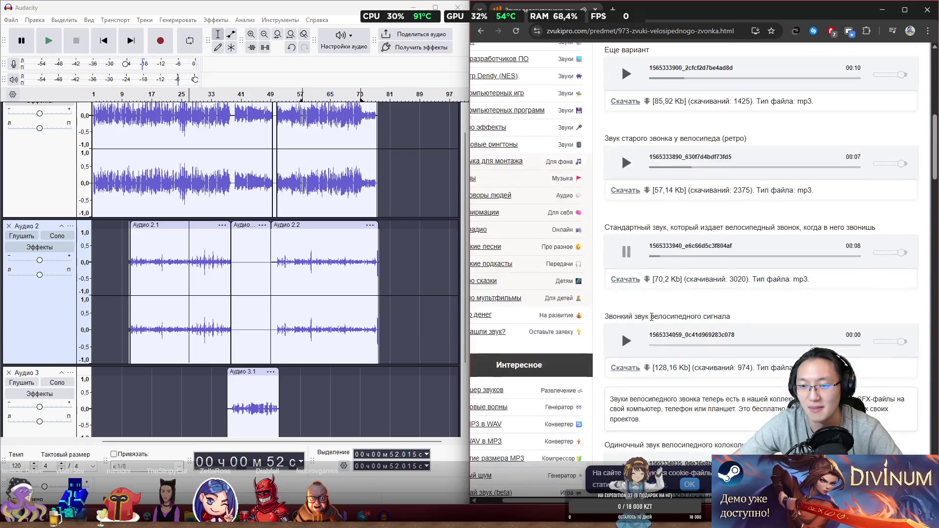
- Download the standard bell ring as e6c66d5c3f804af.mp3 and show it in its folder
left_click(627, 253)
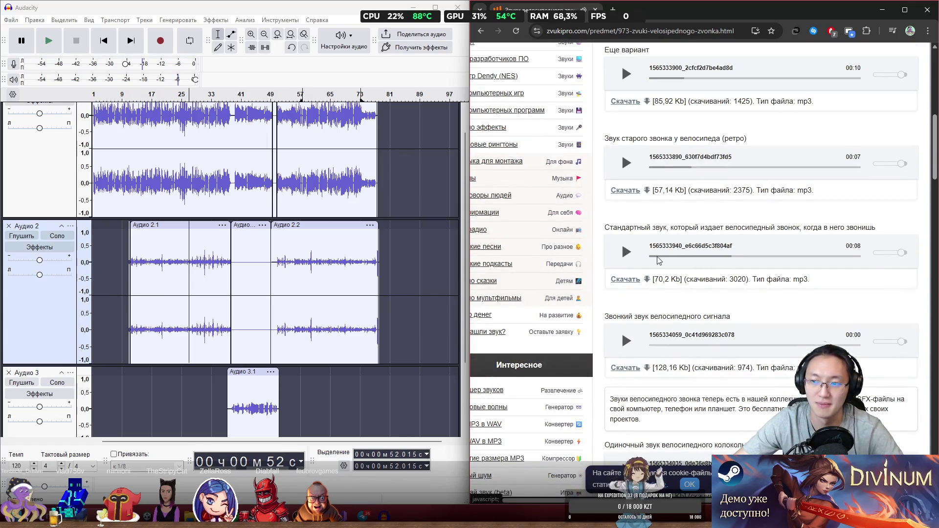
left_click(626, 279)
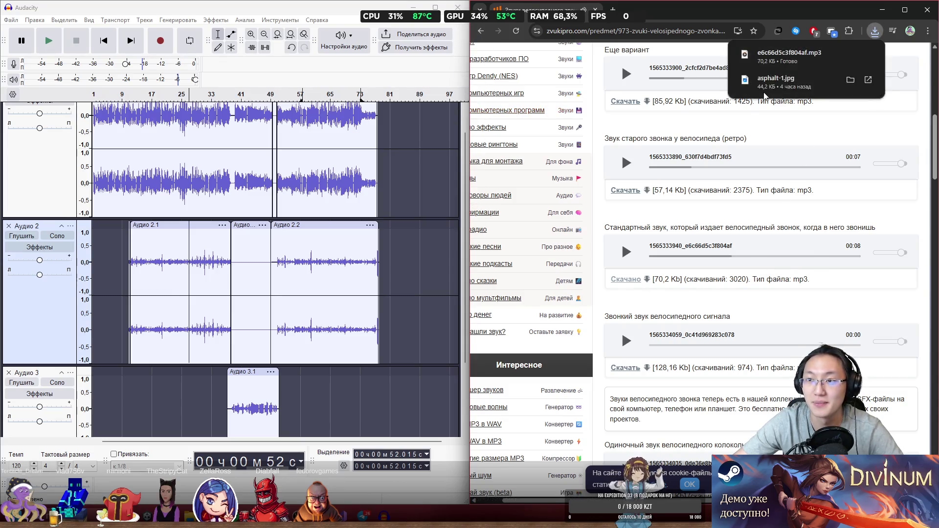
left_click(844, 58)
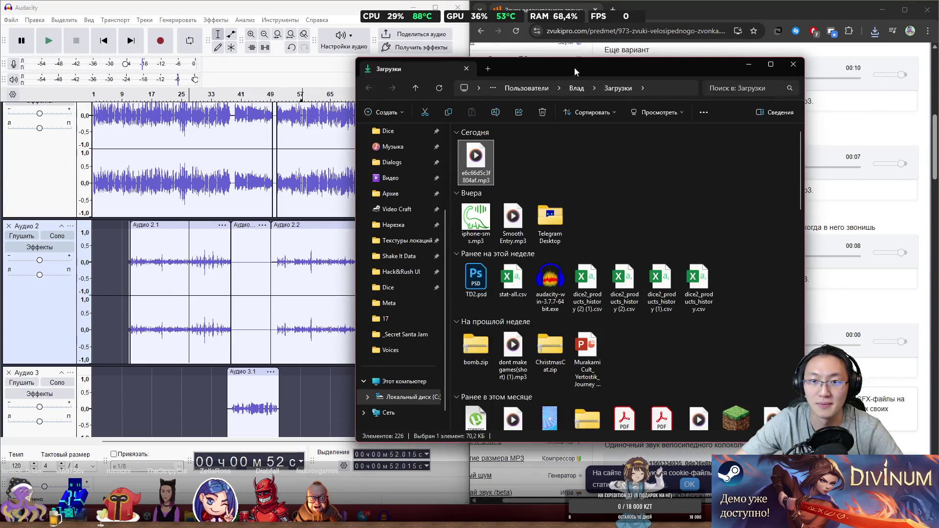
- Import e6c66d5c3f804af.mp3 from Downloads into Audacity as a new track
left_click_drag(574, 67, 687, 73)
mouse_move(588, 168)
left_mouse_down()
mouse_move(310, 387)
mouse_move(285, 385)
left_mouse_up()
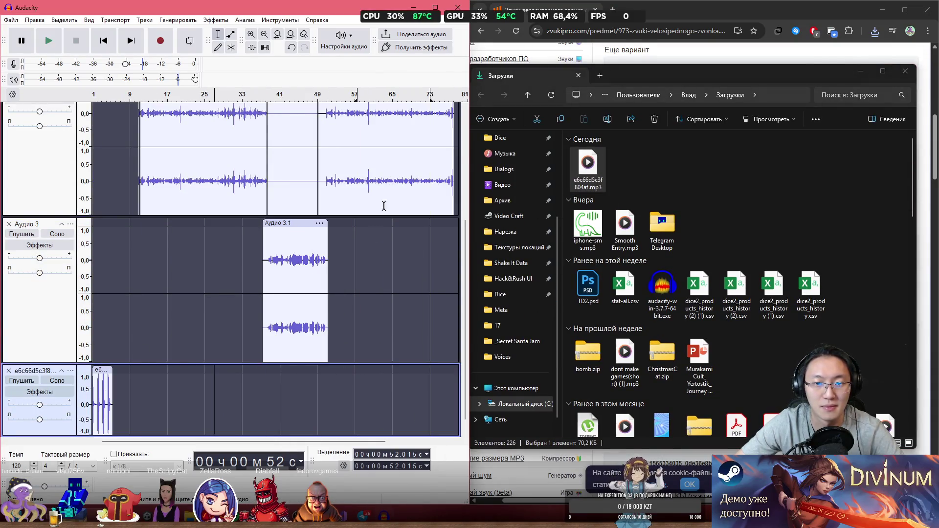
scroll(28, 171, "down", 1)
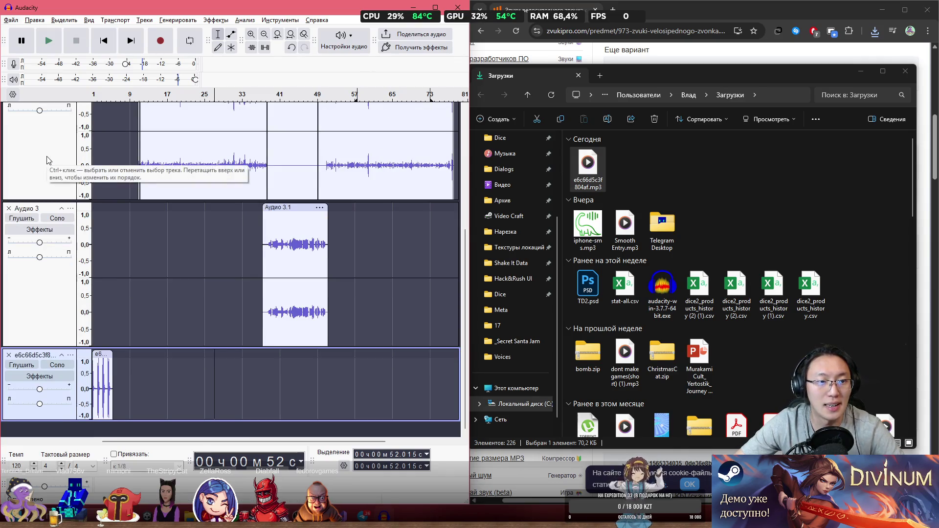
scroll(44, 181, "up", 2)
- Reduce the heights of the Аудио 2 and Аудио 3 tracks so all four tracks fit
left_click(46, 201)
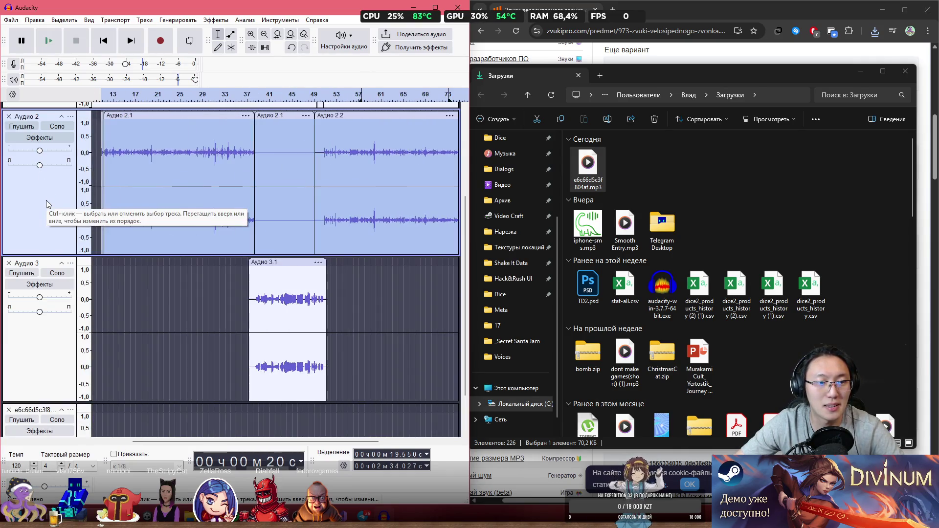
left_click_drag(55, 255, 58, 186)
left_click_drag(61, 348, 49, 180)
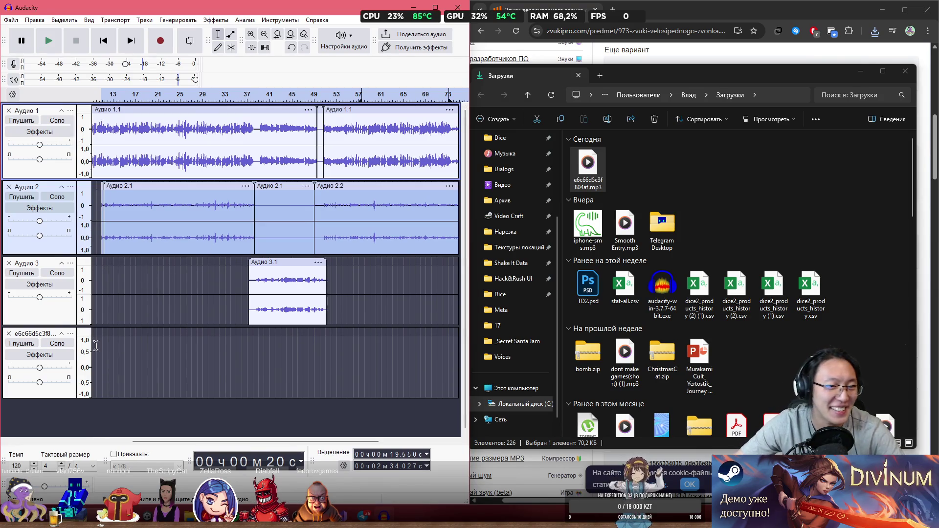
scroll(98, 342, "up", 2, "ctrl")
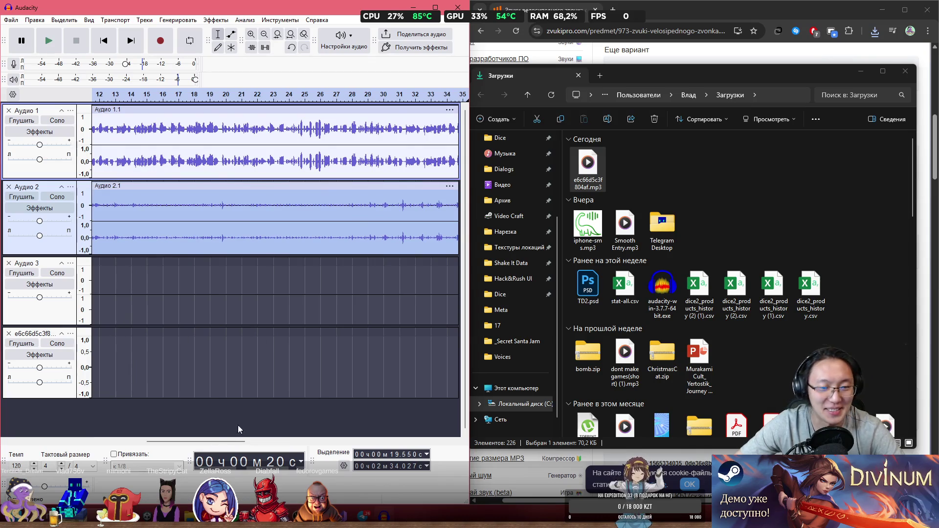
left_click_drag(219, 444, 174, 443)
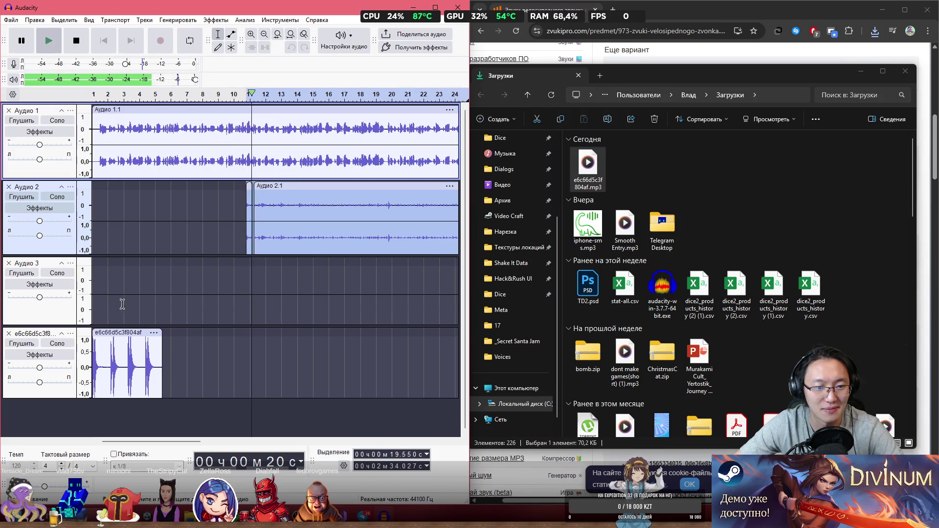
left_click(93, 300)
key("space")
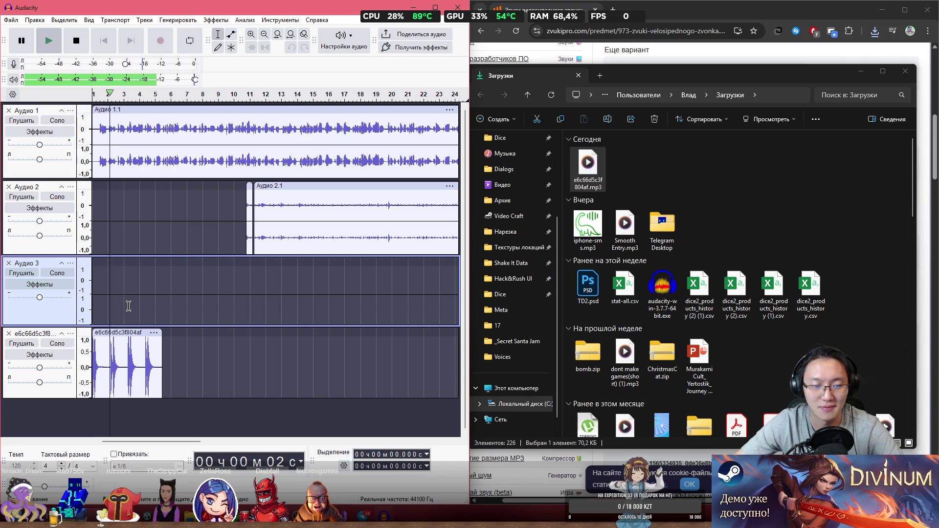
key("space")
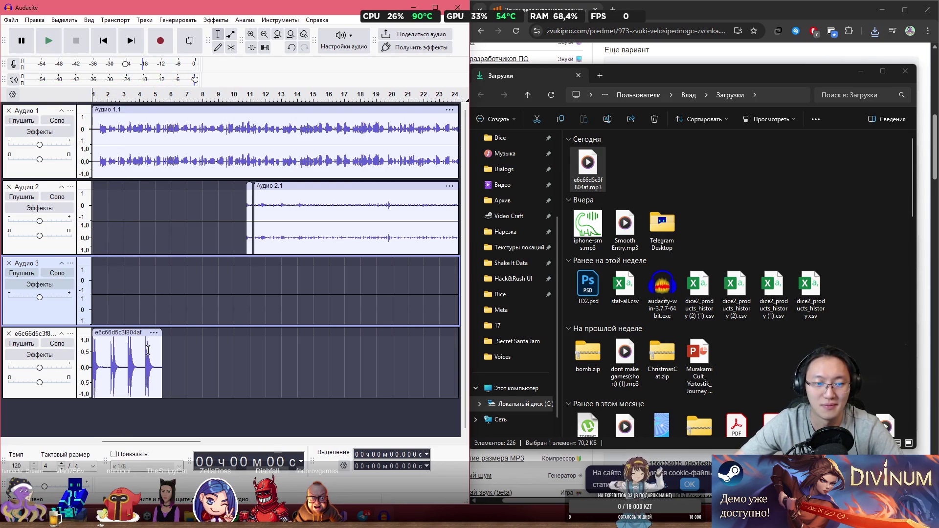
left_click_drag(105, 356, 201, 362)
key("Delete")
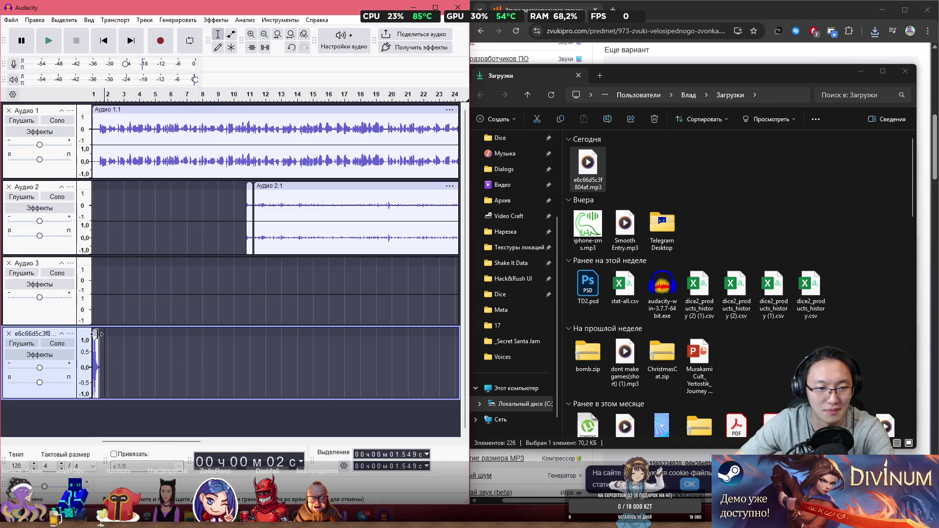
left_click(93, 309)
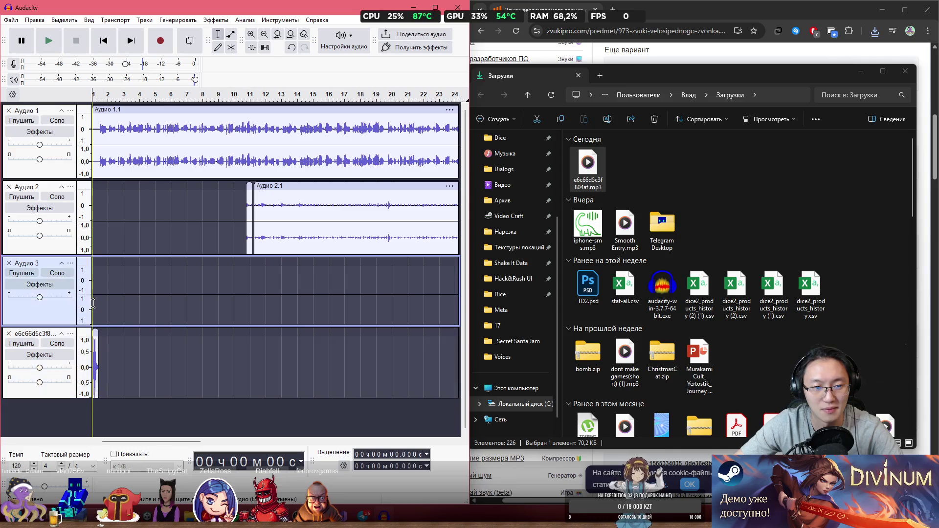
key("space")
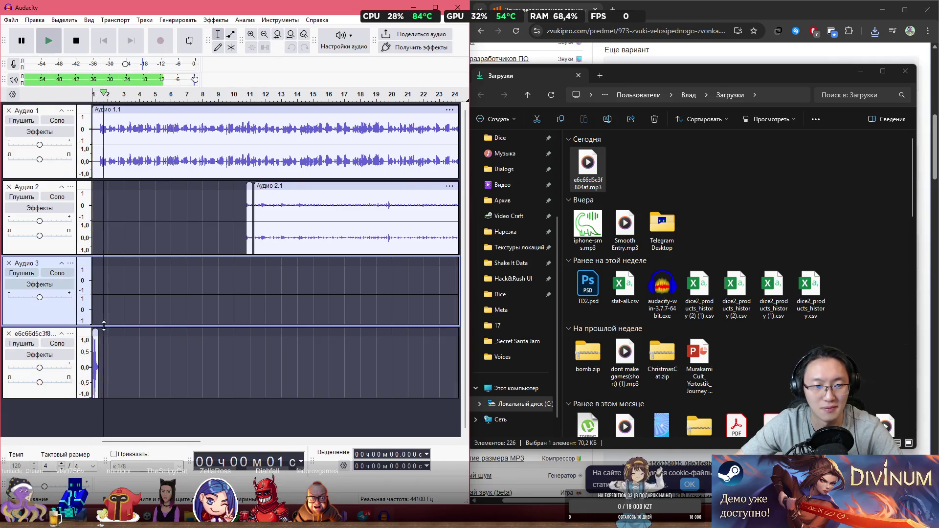
key("space")
left_click(102, 356)
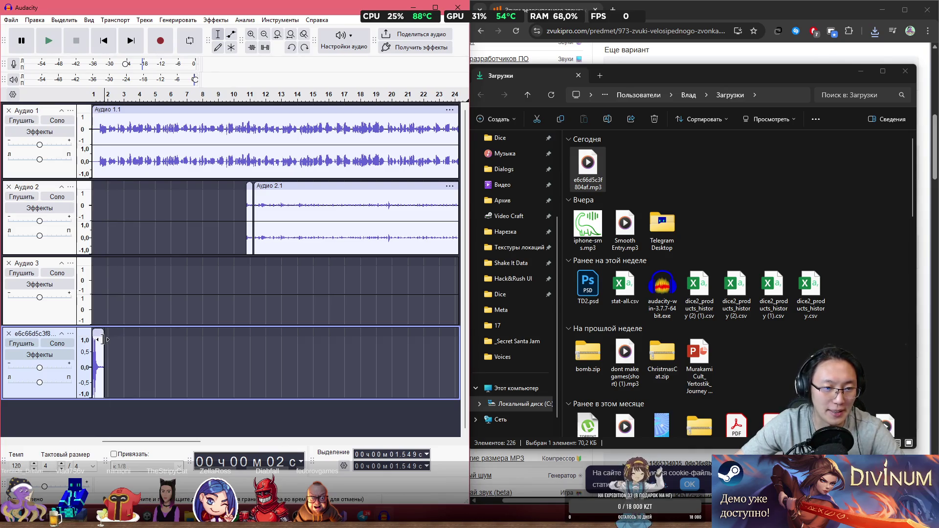
key("ctrl+z")
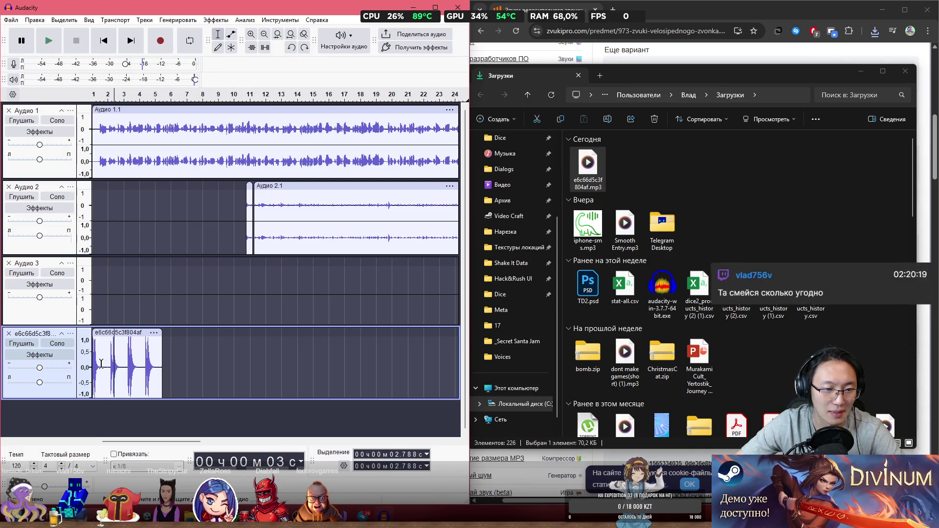
- Apply Noise Reduction to the selected part of the bottom track
left_click(216, 20)
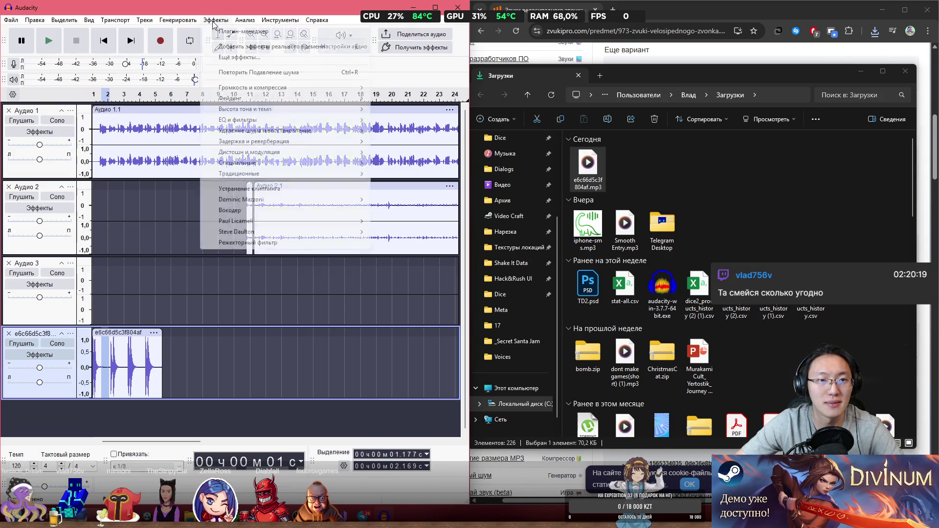
mouse_move(349, 93)
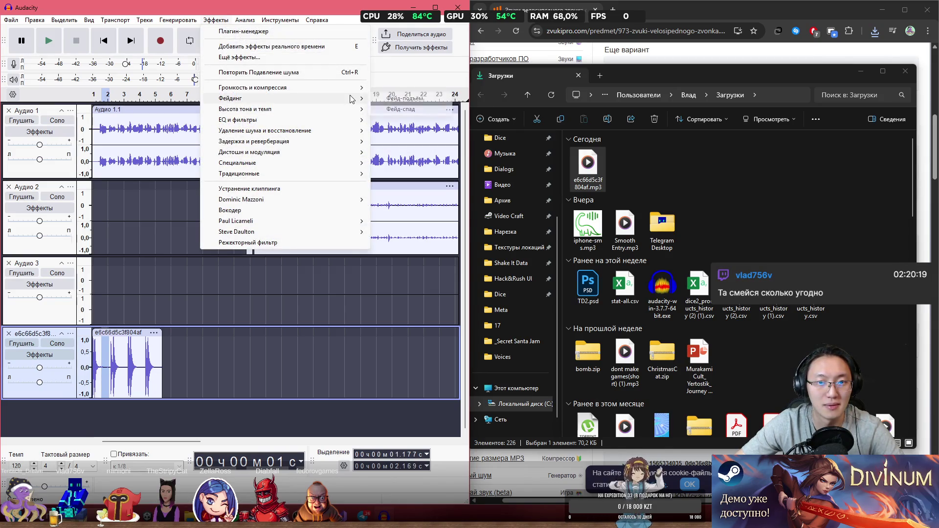
mouse_move(359, 141)
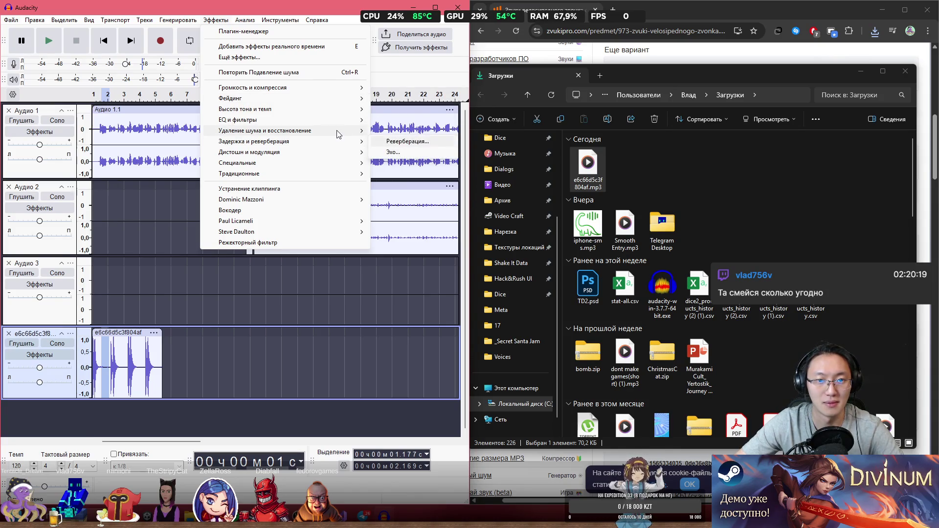
left_click(434, 142)
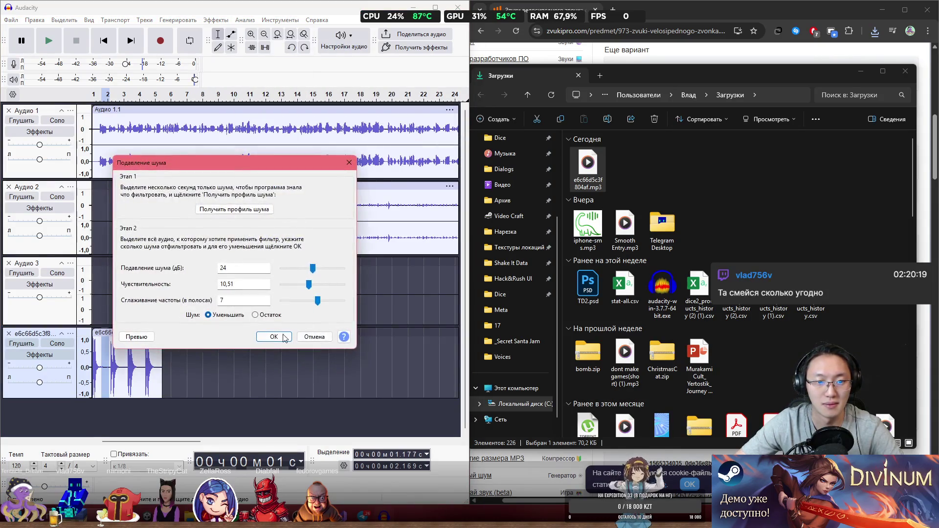
left_click(273, 338)
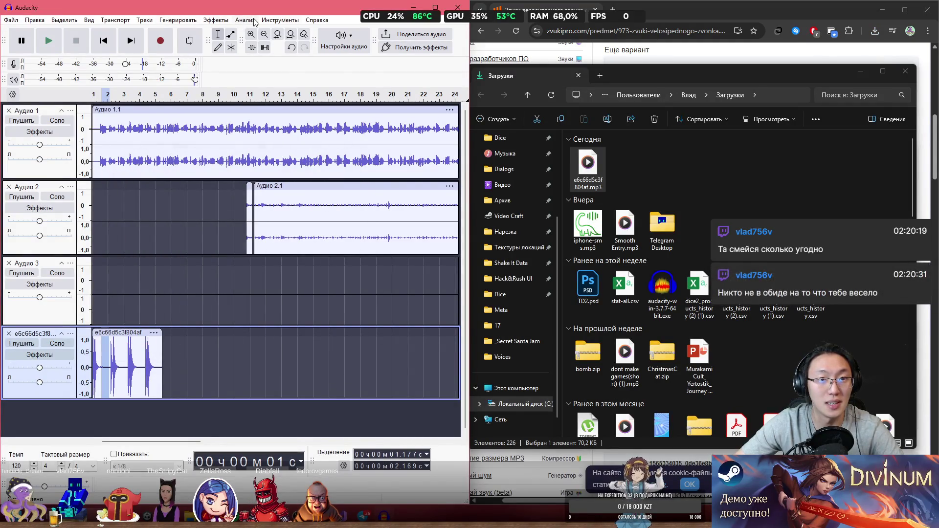
- Capture a noise profile from the selected noise sample in Noise Reduction
left_click(216, 20)
mouse_move(294, 130)
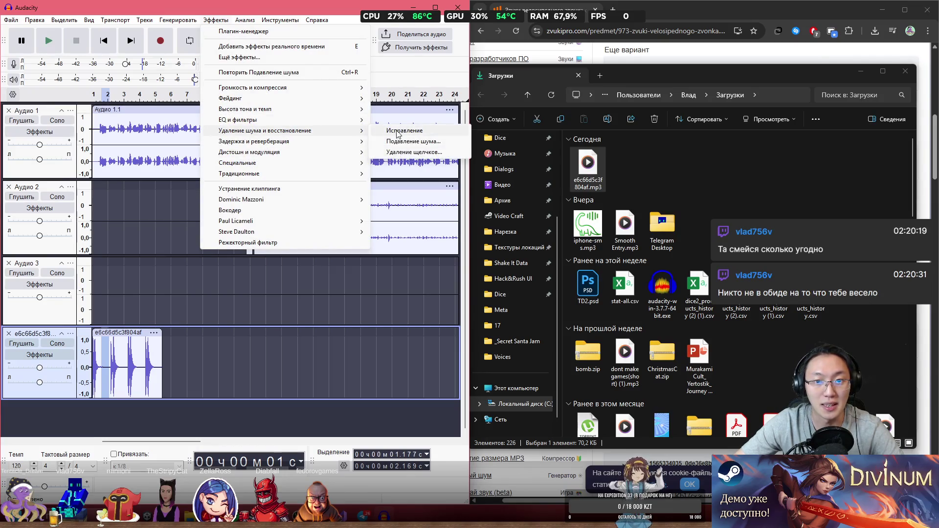
left_click(408, 141)
left_click(227, 210)
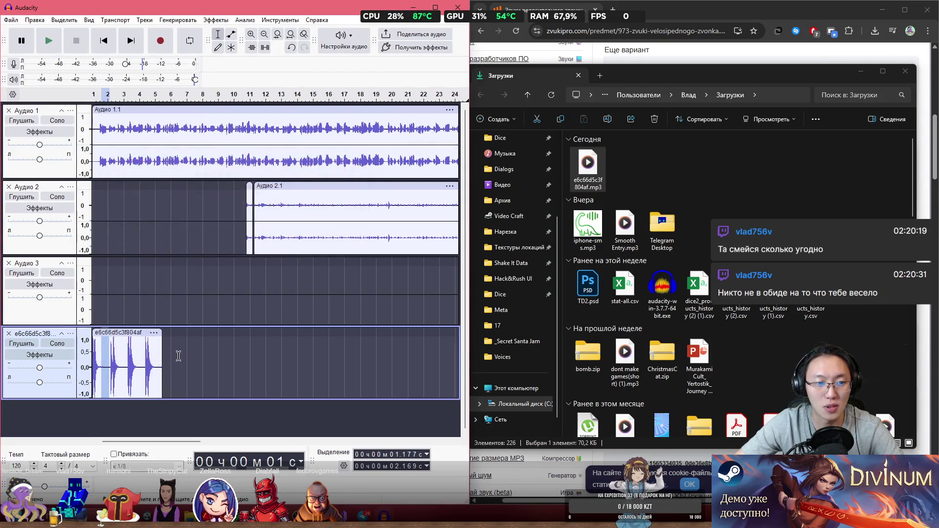
- Apply Noise Reduction (24 dB, sensitivity 10.51, 7 bands) to the whole clip, then trim it to the first click
left_click_drag(101, 362, 184, 362)
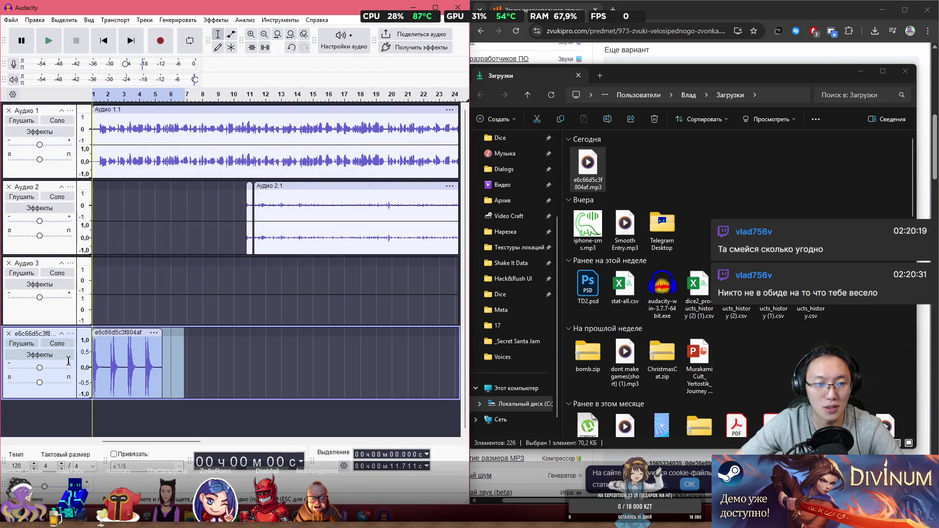
left_click(218, 20)
mouse_move(297, 139)
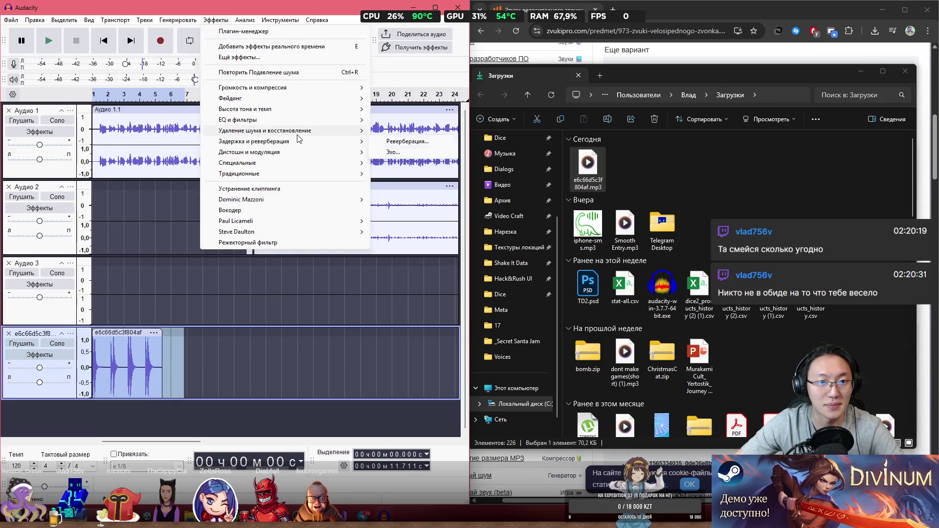
left_click(408, 142)
left_click(277, 336)
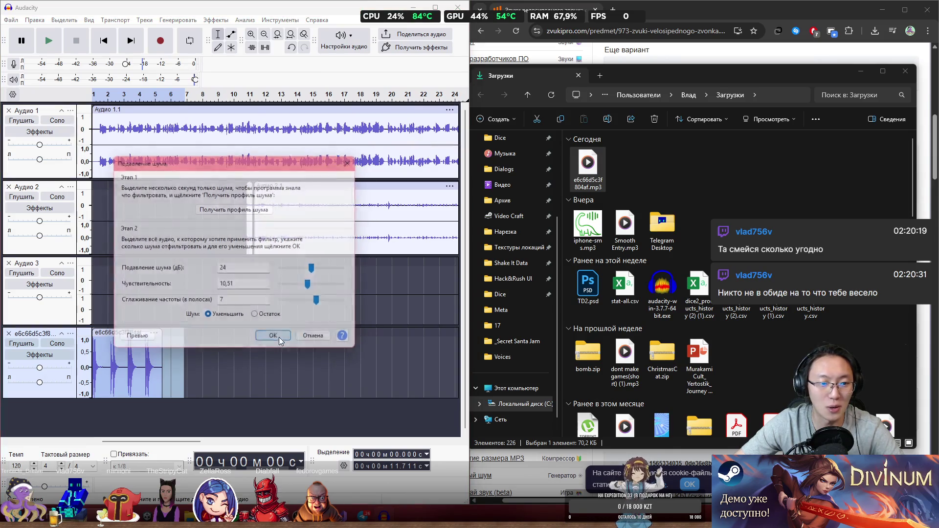
left_click(198, 361)
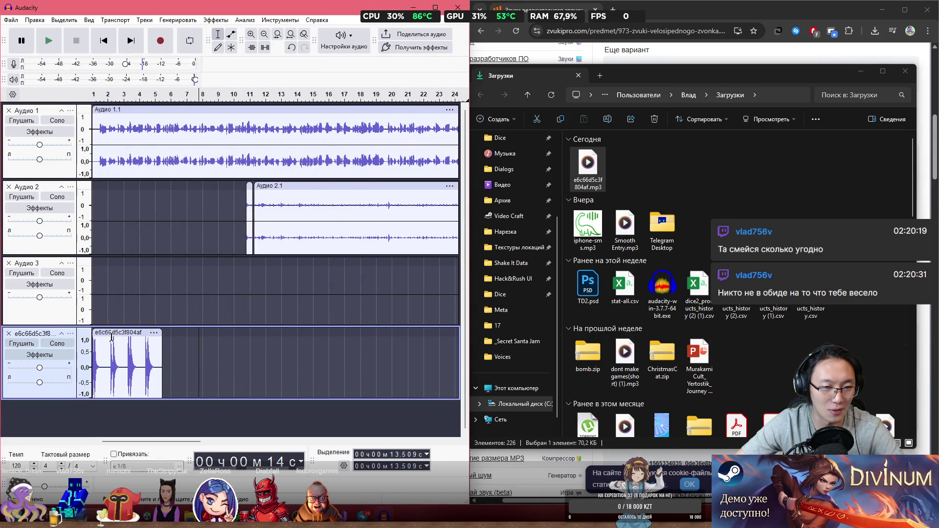
left_click_drag(162, 335, 102, 334)
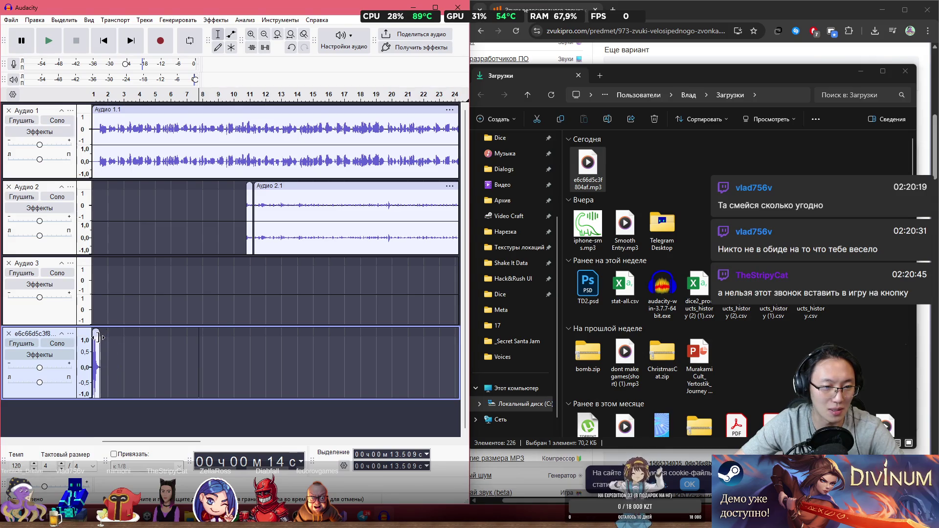
- Play the project from the start, then drag the click clip a few seconds later
left_click(93, 307)
key("space")
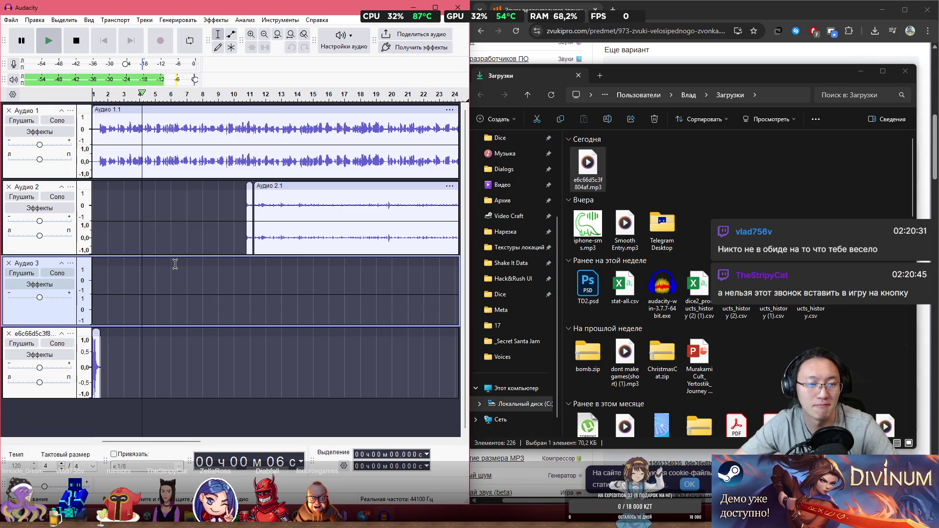
key("space")
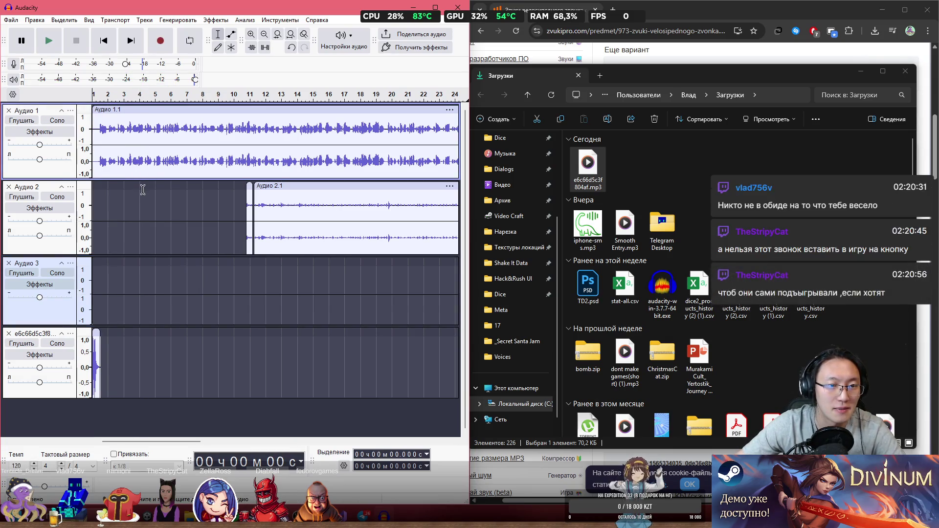
left_click(143, 192)
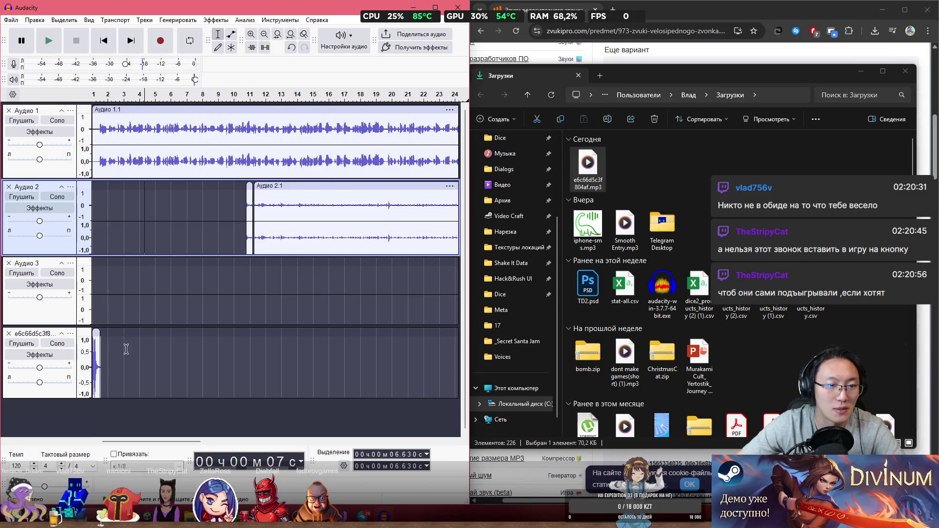
left_click_drag(96, 334, 147, 334)
- Replay around the click to check its timing, then select the click clip
left_click(148, 269)
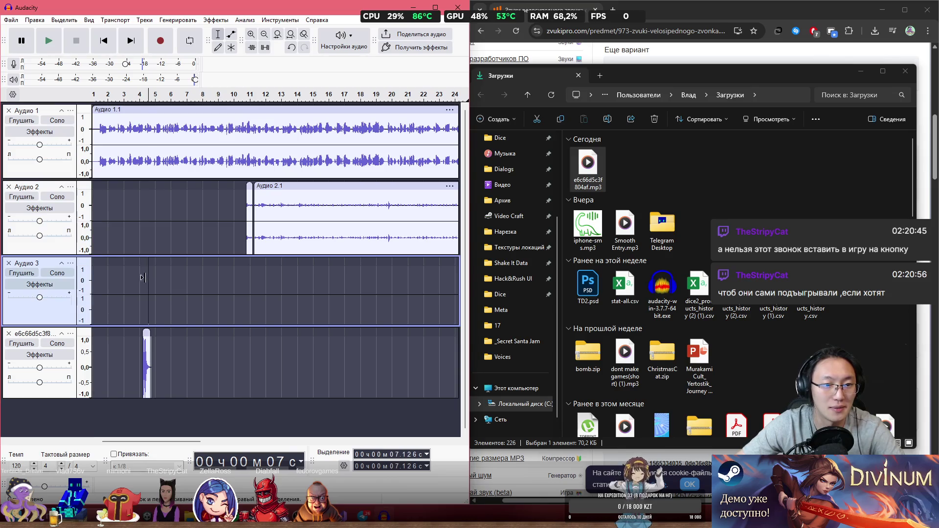
key("space")
left_click(129, 287)
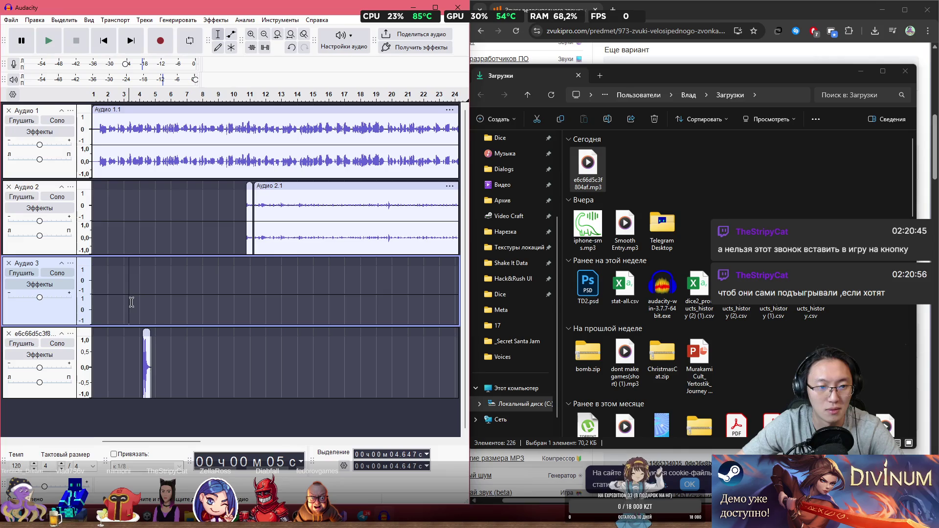
key("space")
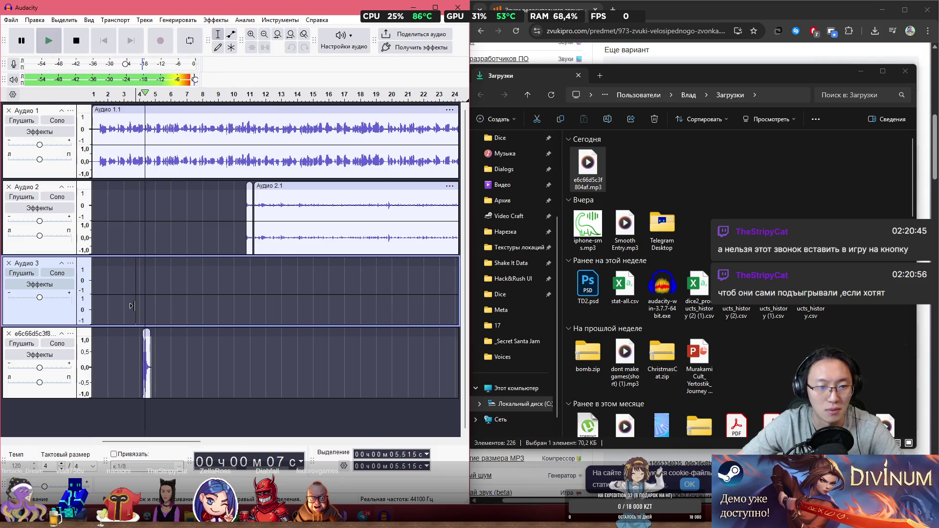
key("space")
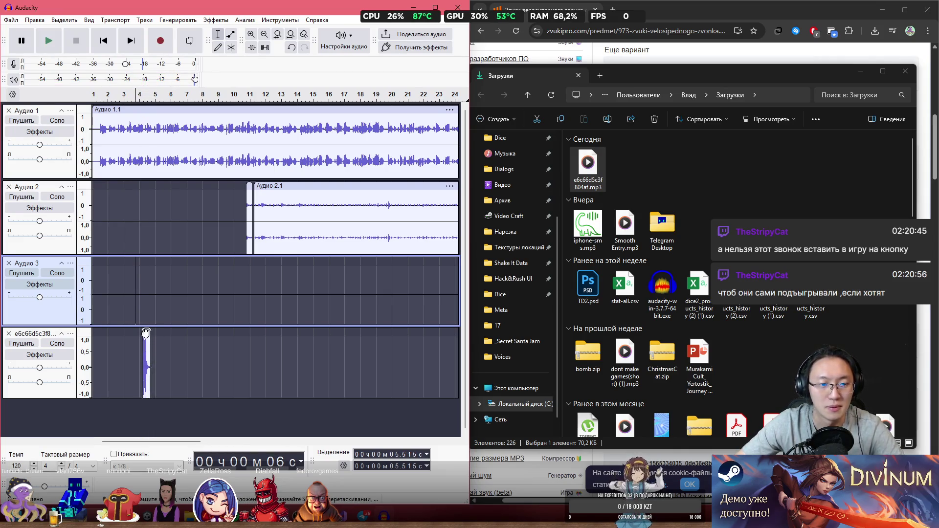
left_click(146, 333)
left_click(216, 20)
- Amplify the click clip with -7.7 dB gain
mouse_move(342, 88)
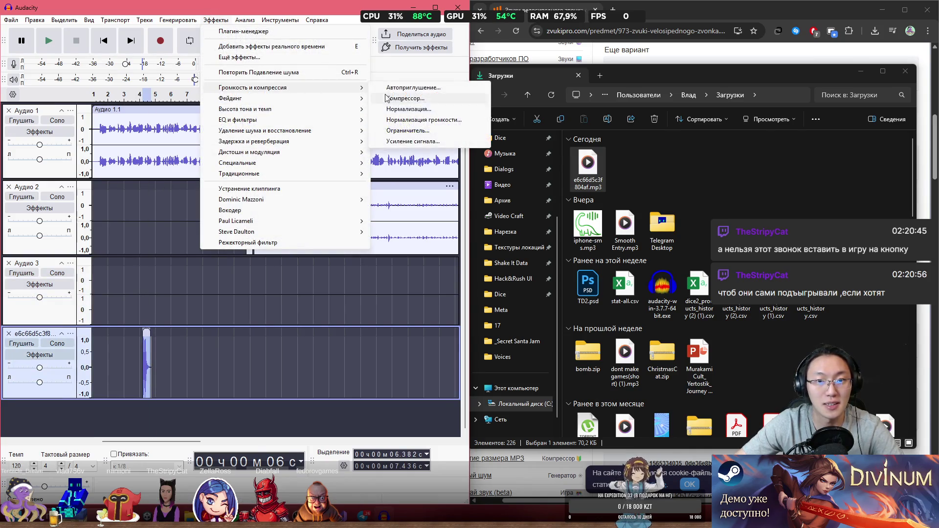
left_click(413, 140)
left_click_drag(234, 252, 226, 253)
left_click(274, 301)
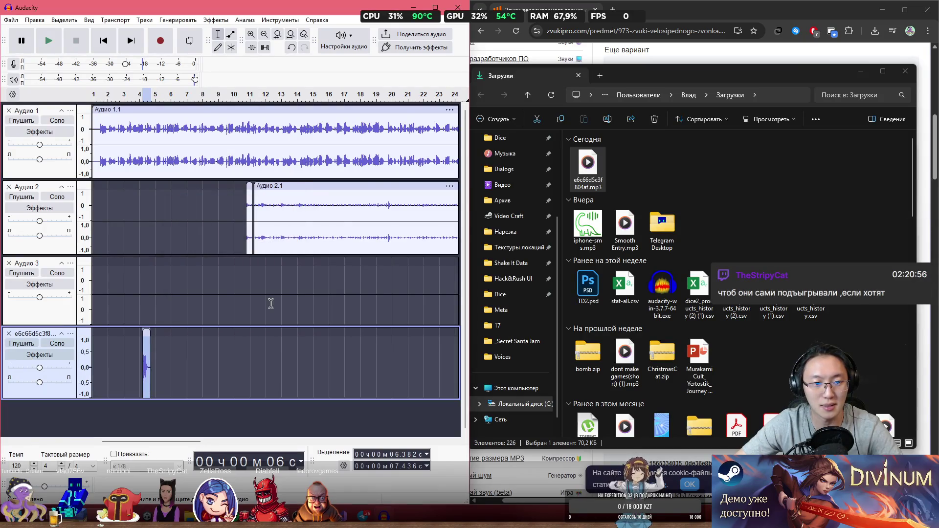
- Play back to hear the quieter click, then select the whole click clip
left_click(135, 308)
key("space")
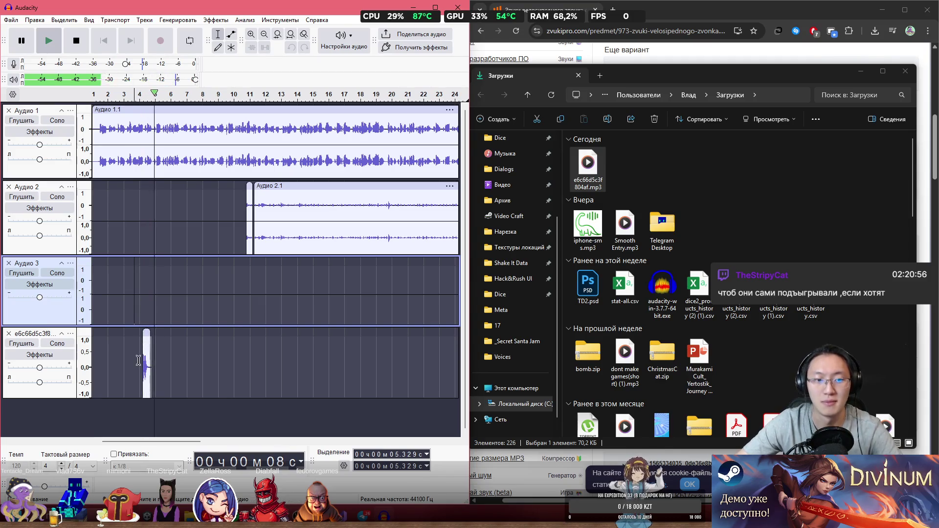
left_click(148, 333)
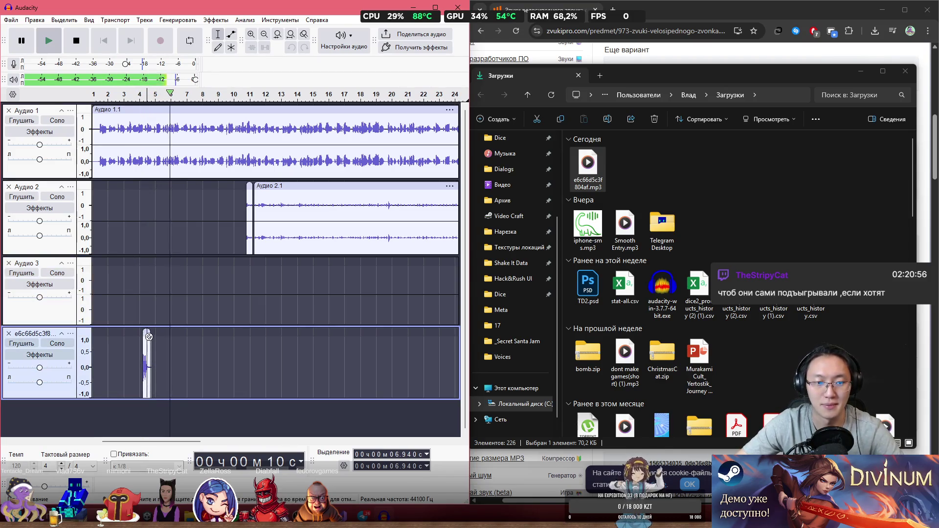
scroll(148, 332, "up", 2, "ctrl")
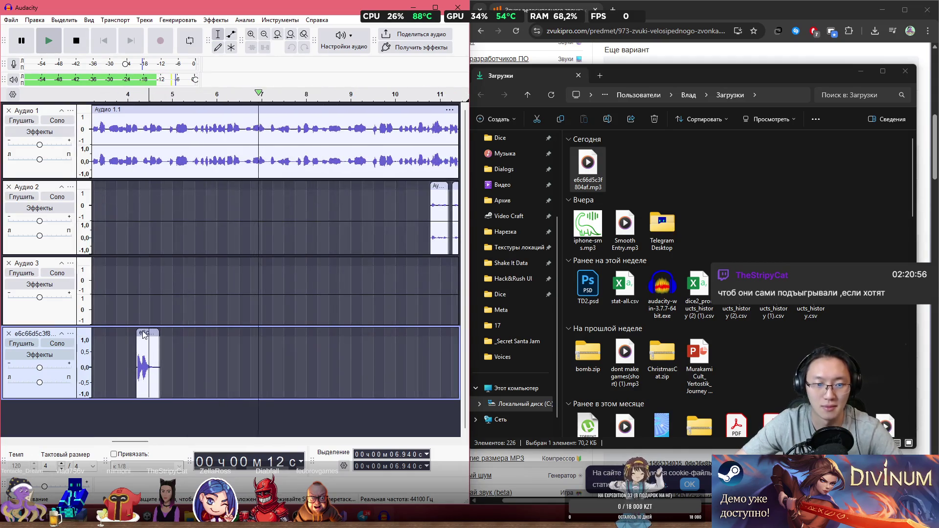
left_click(170, 291)
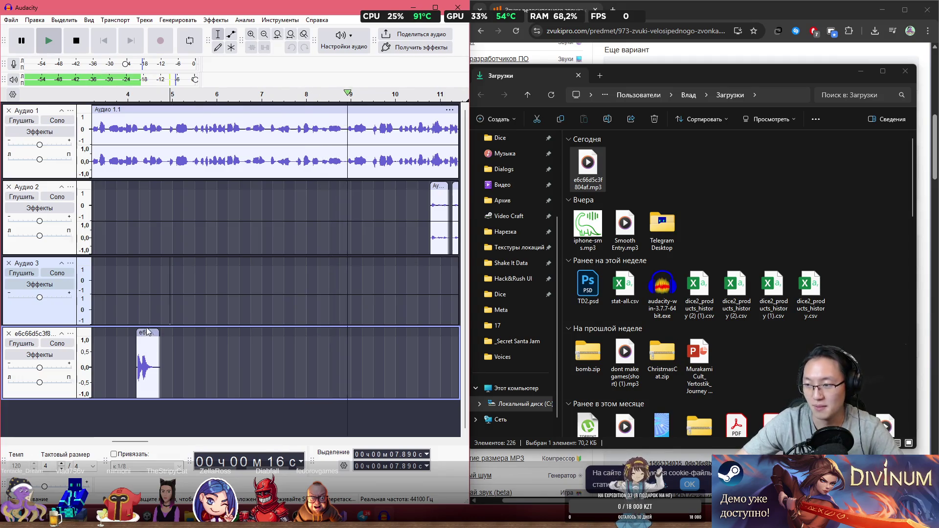
key("space")
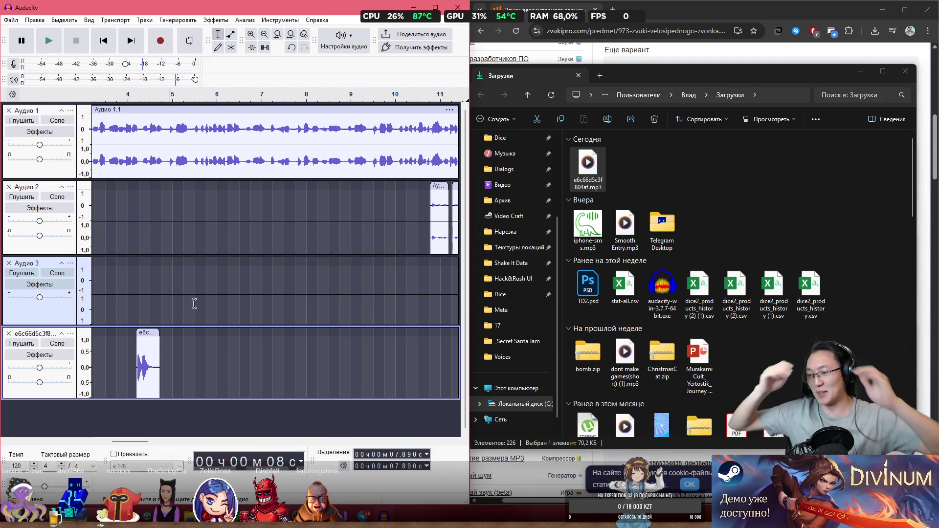
left_click(147, 333)
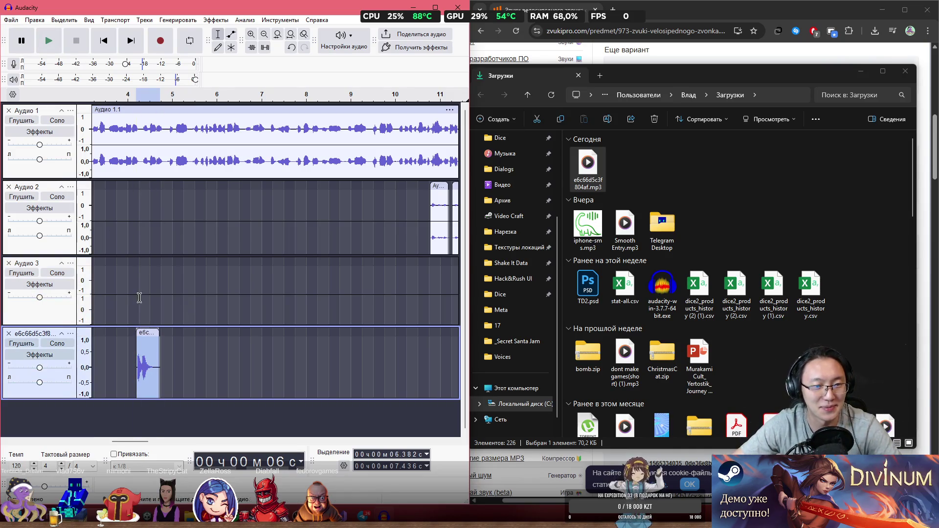
- Set the Sounds folder in the export settings for the click, then delete the click clip
key("ctrl+shift+e")
type("KlickClock.ogg")
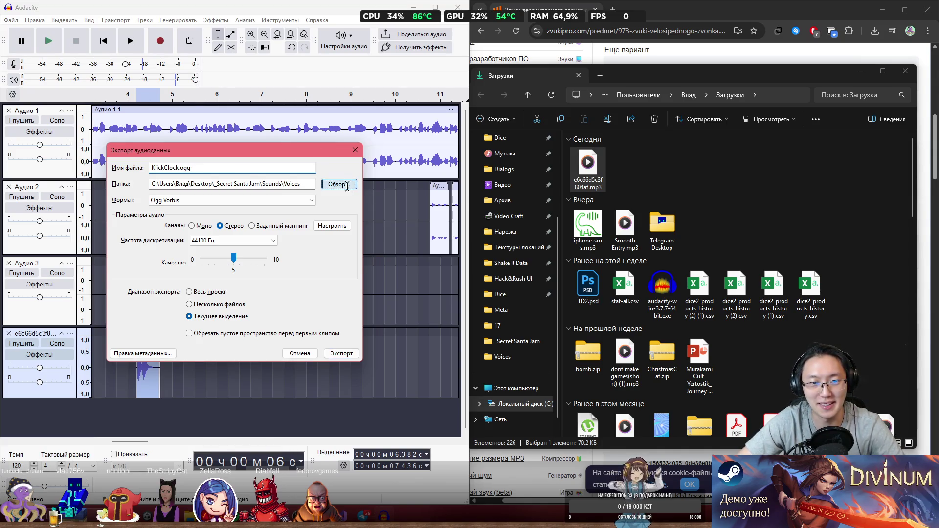
left_click(347, 185)
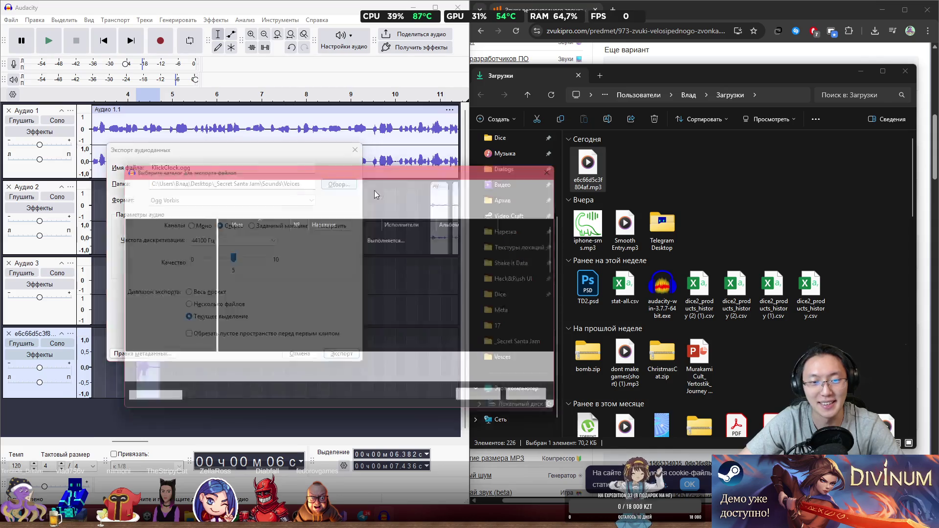
left_click(311, 187)
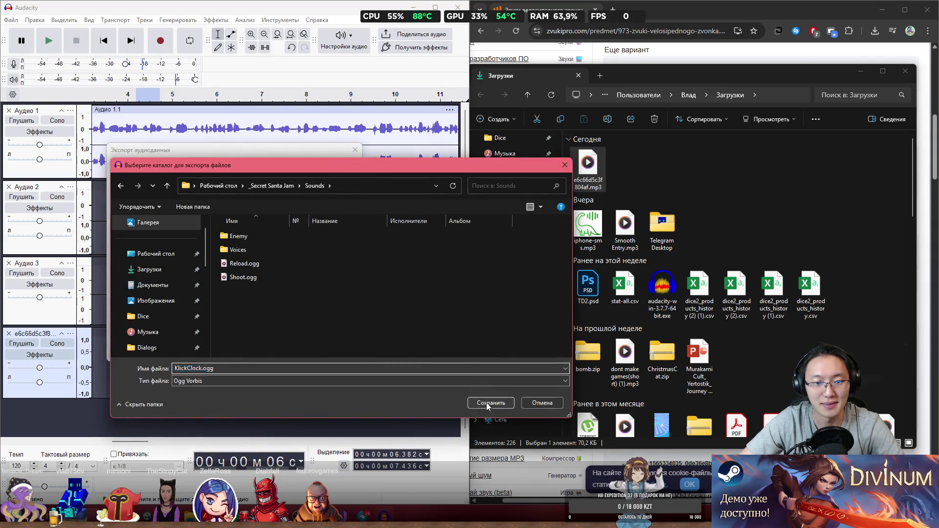
left_click(487, 403)
left_click(310, 357)
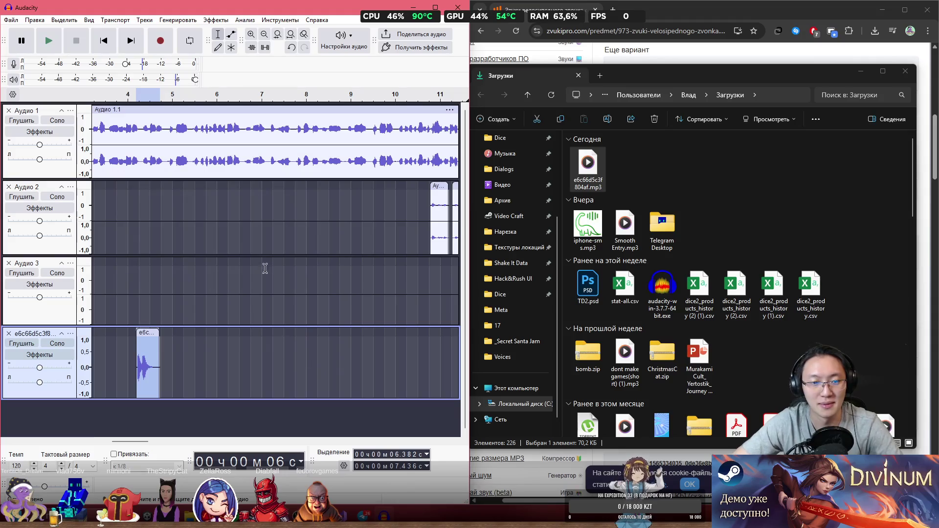
key("Delete")
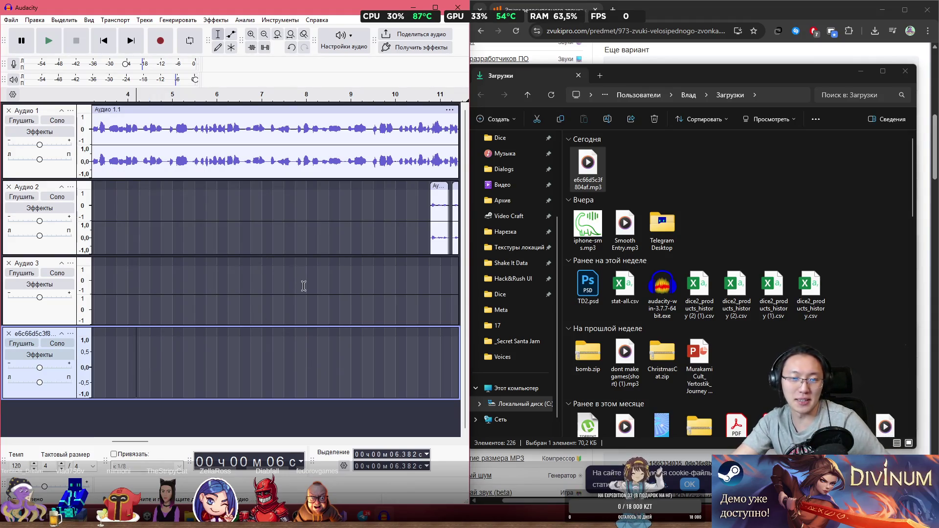
scroll(313, 287, "down", 2)
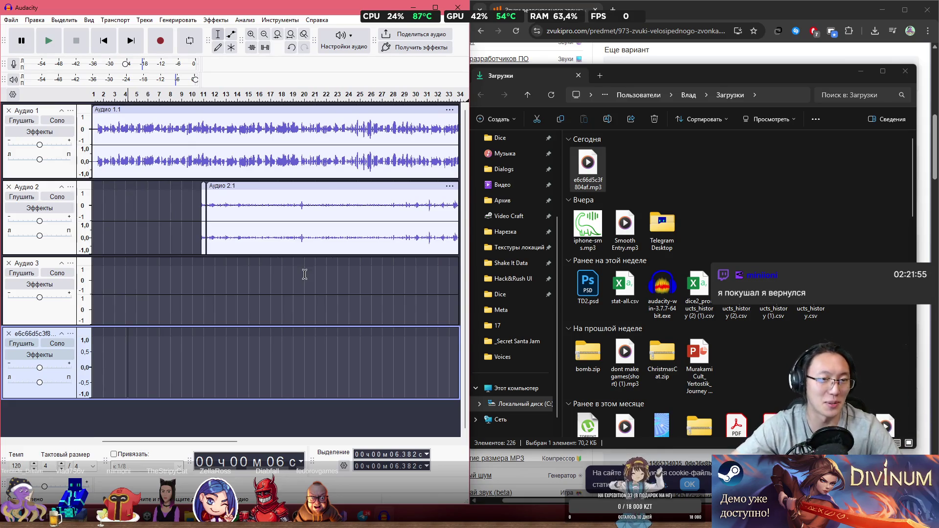
left_click(94, 194)
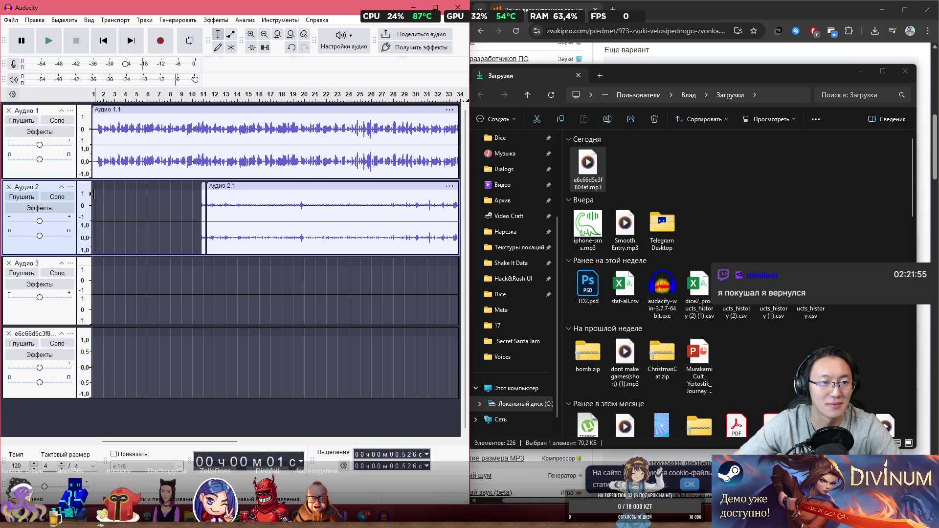
key("space")
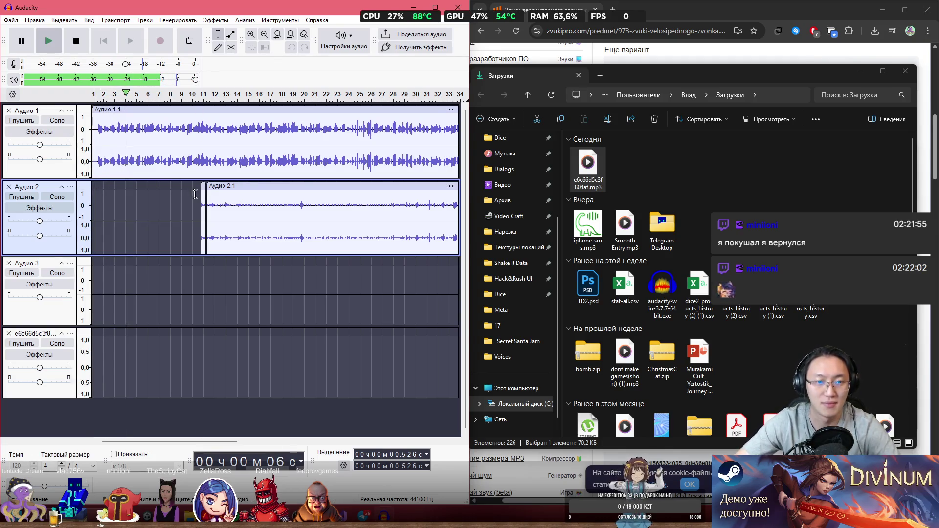
scroll(177, 239, "down", 1, "ctrl")
scroll(177, 238, "down", 1, "ctrl")
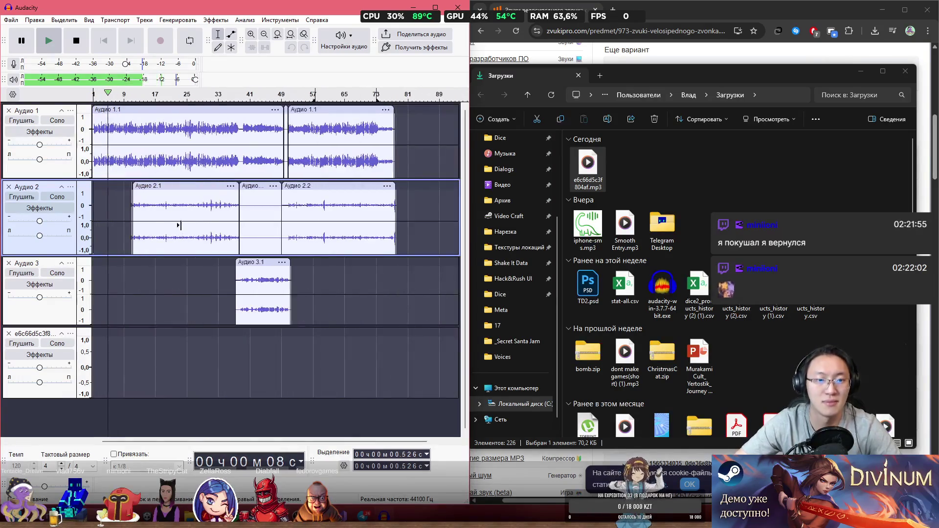
left_click(257, 203)
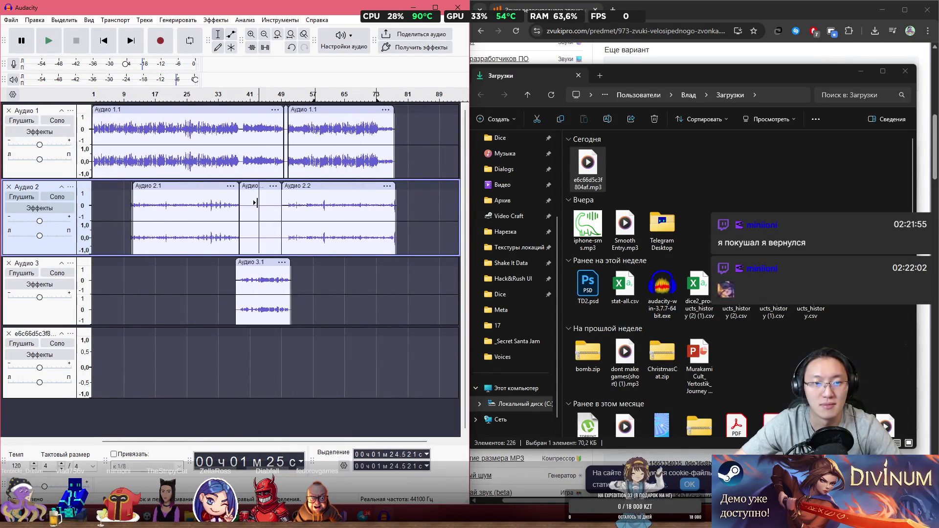
key("space")
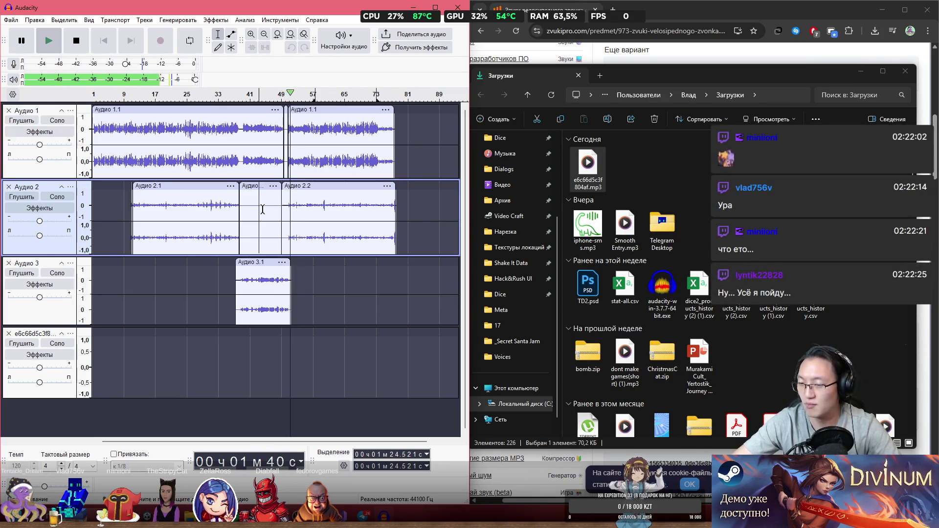
key("space")
- Delete the short middle clip in Audio 2, leaving a gap between its two clips
left_click(283, 208)
scroll(245, 200, "up", 4)
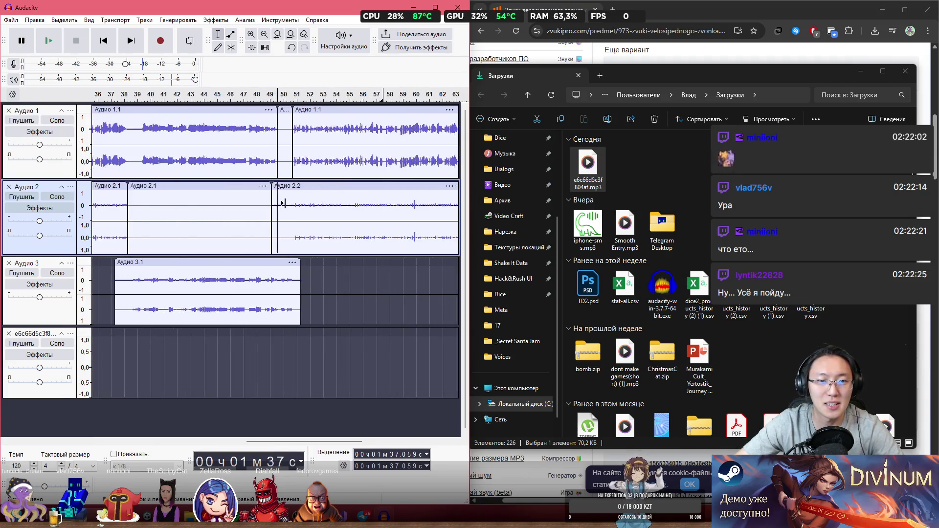
left_click(206, 191)
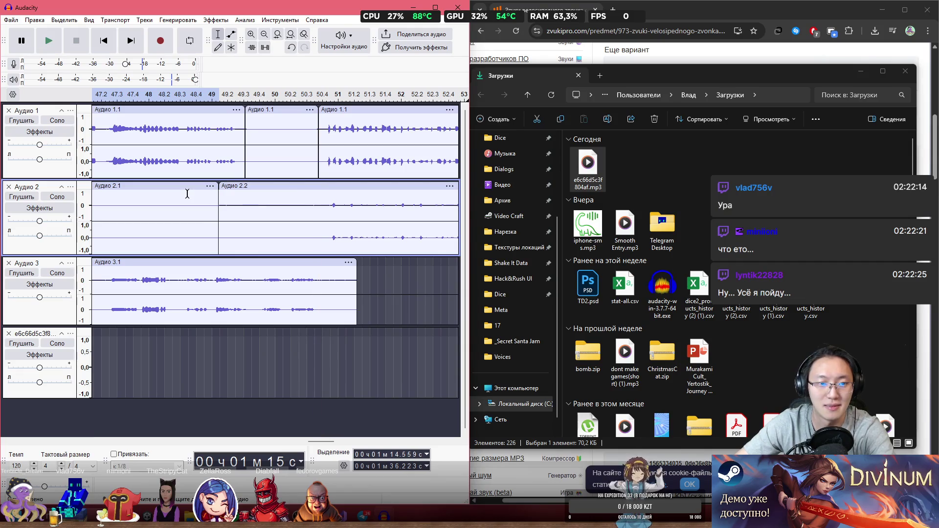
key("Delete")
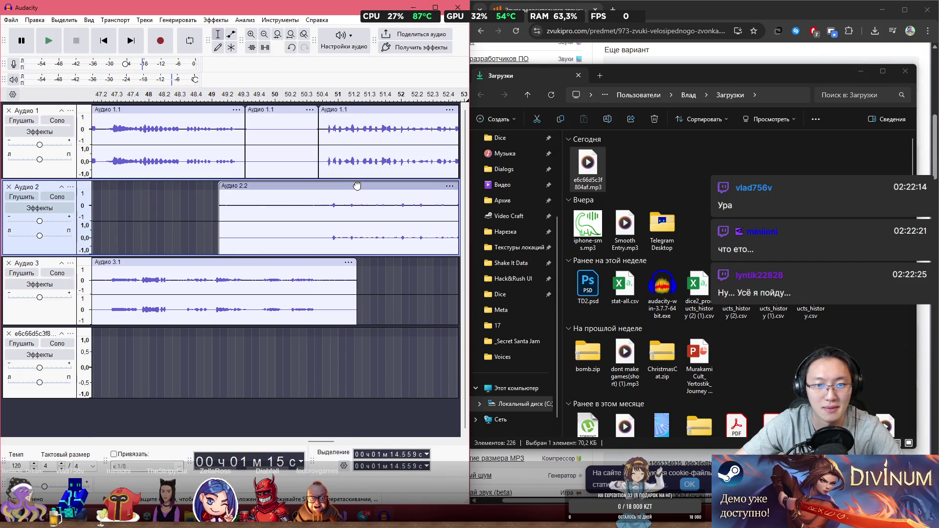
key("space")
key("space")
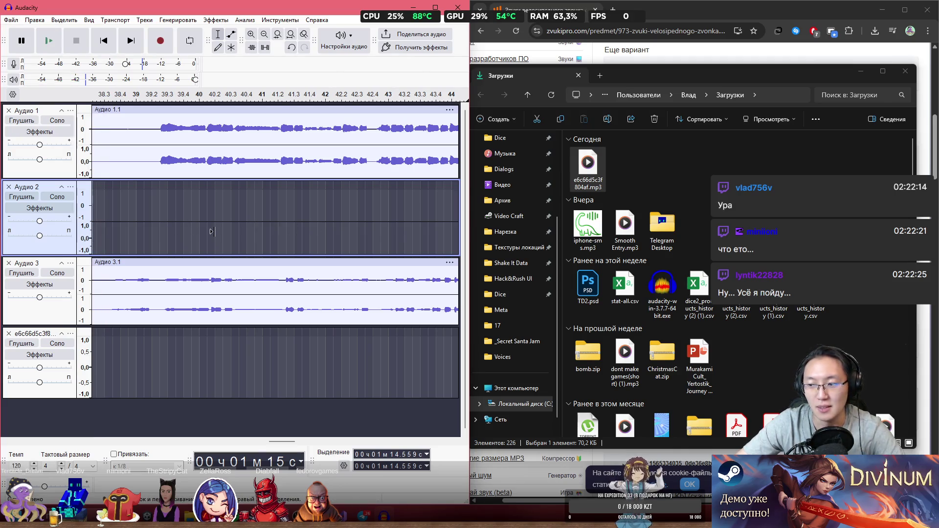
- Play back across the new gap and the ending of Audio 2.2, zooming out to see the arrangement
scroll(210, 228, "down", 3)
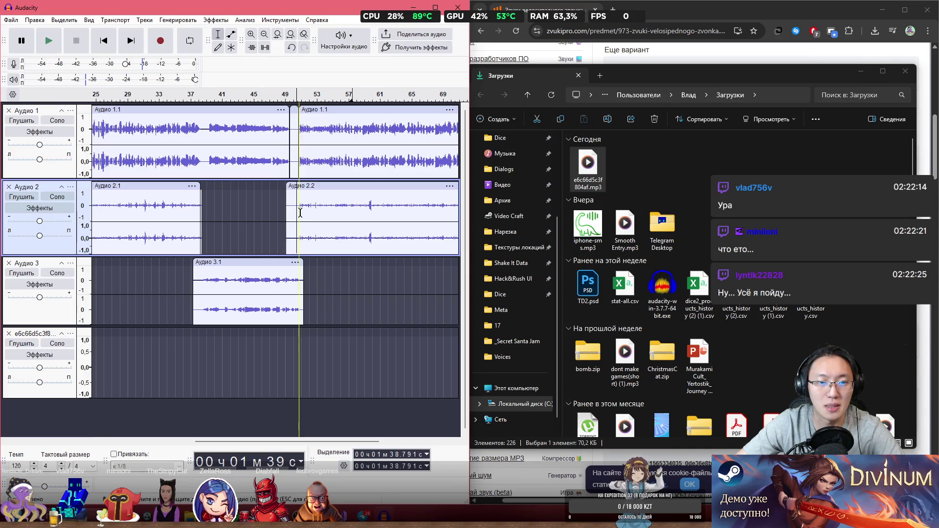
key("space")
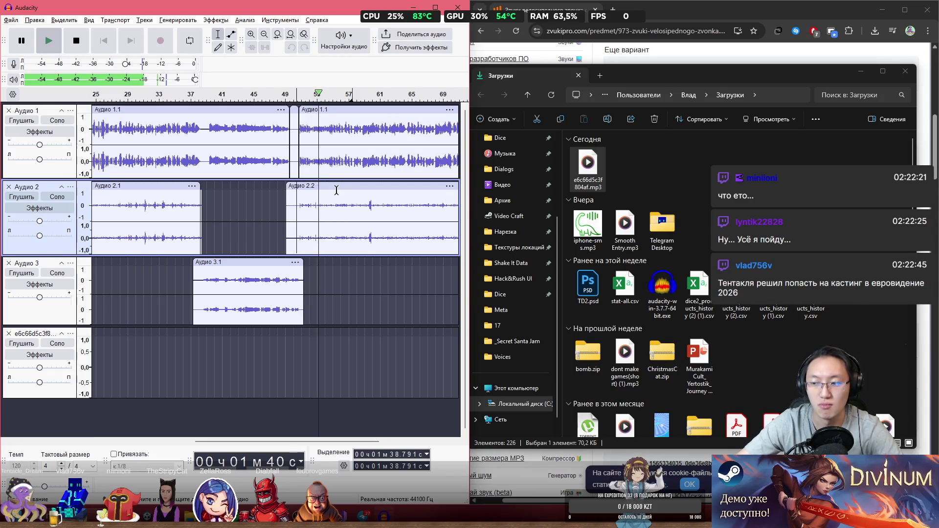
key("x")
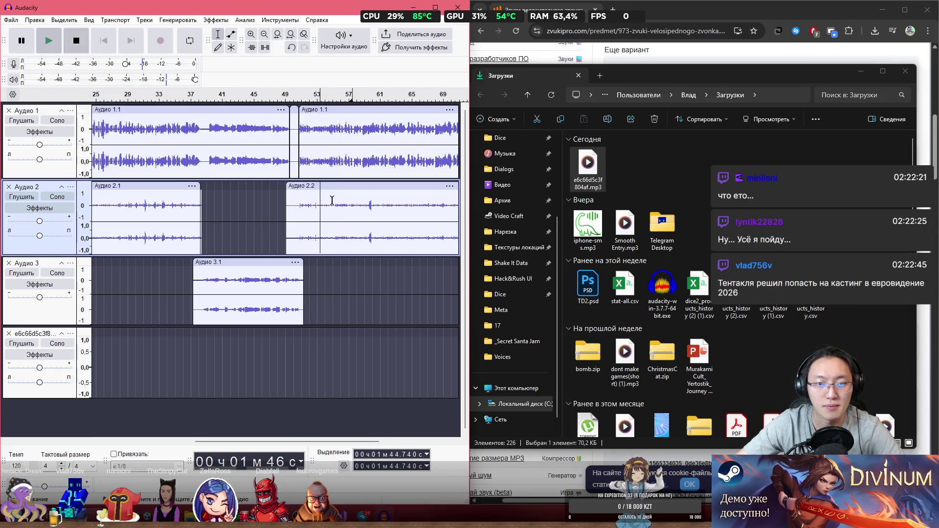
scroll(331, 200, "up", 3, "ctrl")
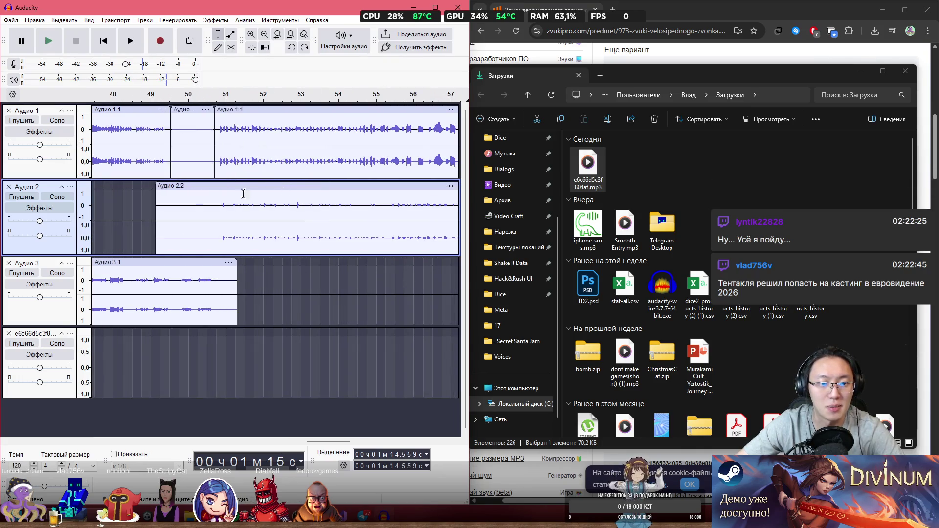
key("space")
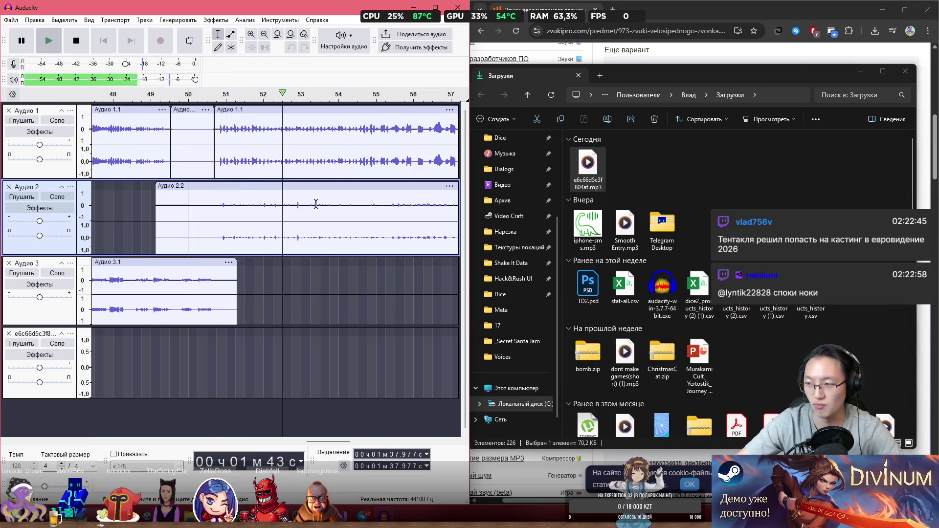
key("ctrl+3")
key("ctrl+3")
key("ctrl+3")
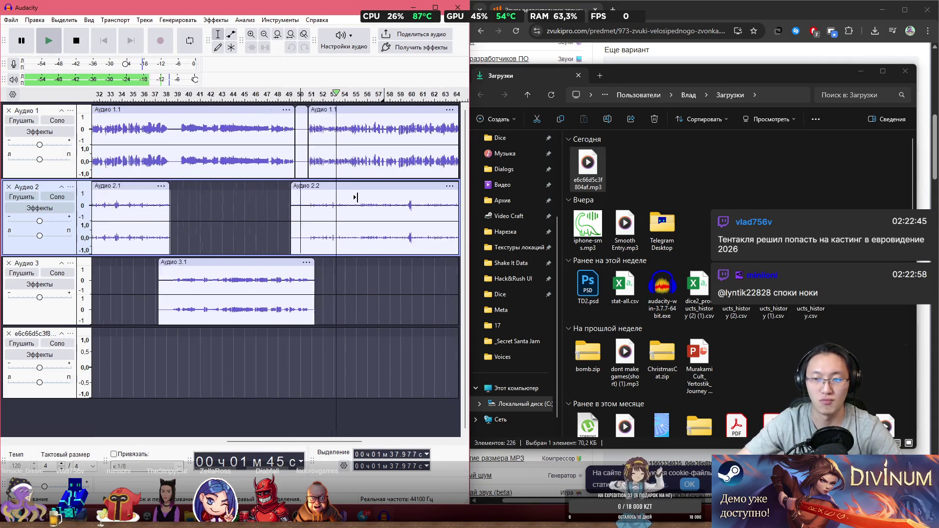
key("ctrl+3")
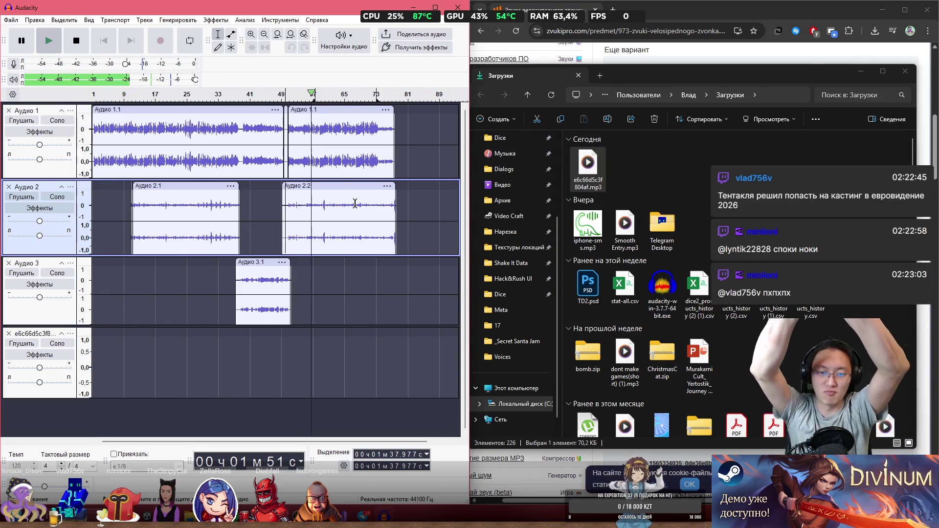
left_click(386, 201)
key("space")
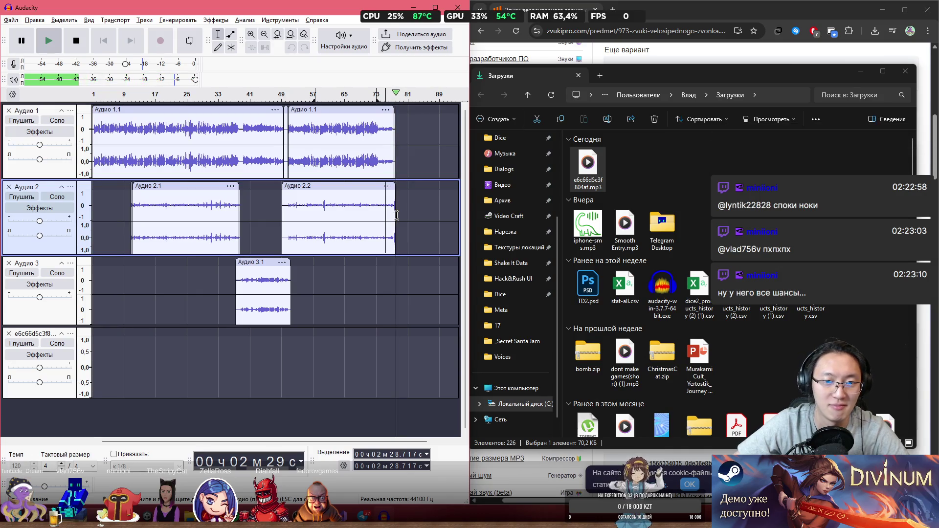
- Trim the tail of the Audio 2.2 clip so it ends with the Audio 1 music near 1:16
scroll(393, 213, "up", 2)
scroll(391, 212, "up", 4)
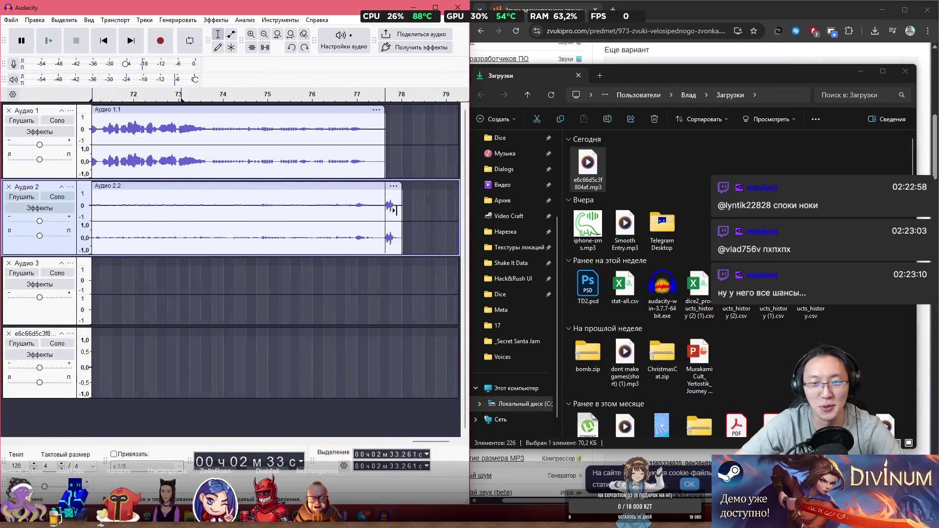
left_click_drag(366, 195, 350, 196)
scroll(374, 313, "down", 5)
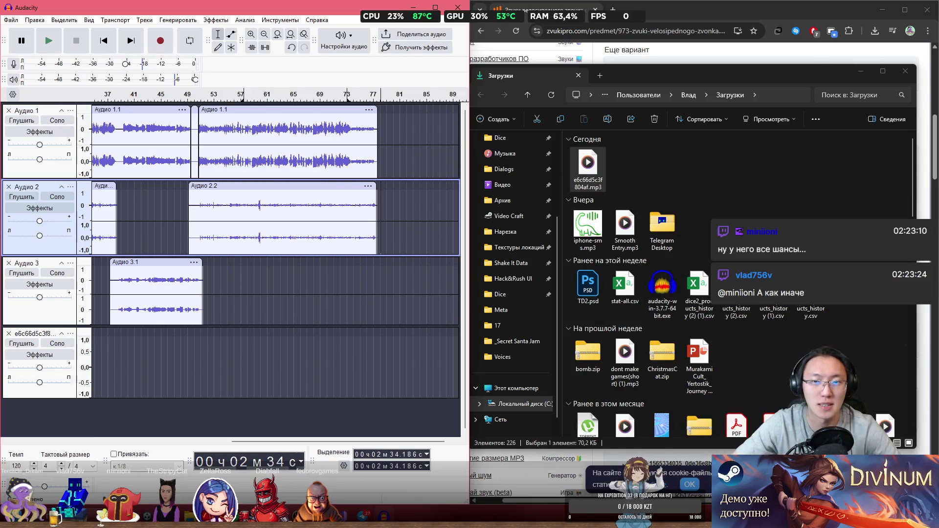
- Inspect the empty fourth track's options menu and close it without changes
left_click(70, 334)
left_click(46, 399)
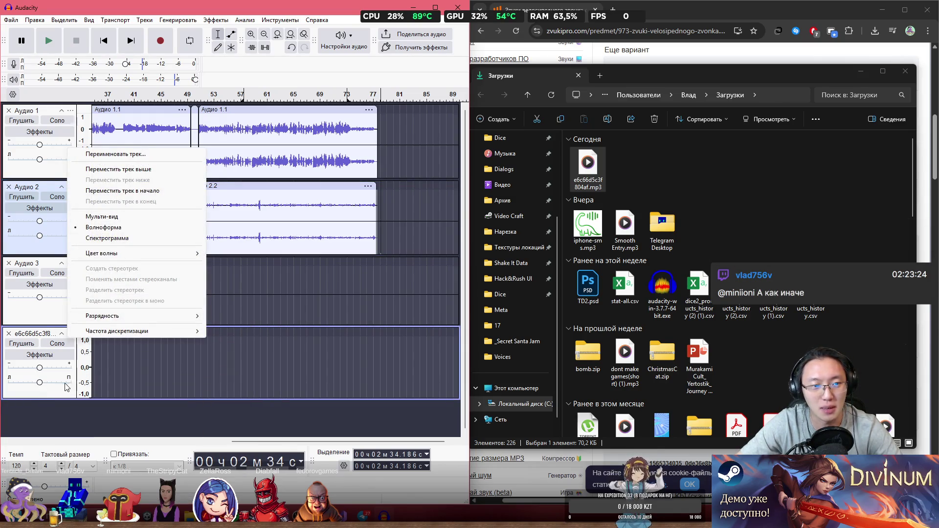
left_click(67, 387)
left_click(71, 333)
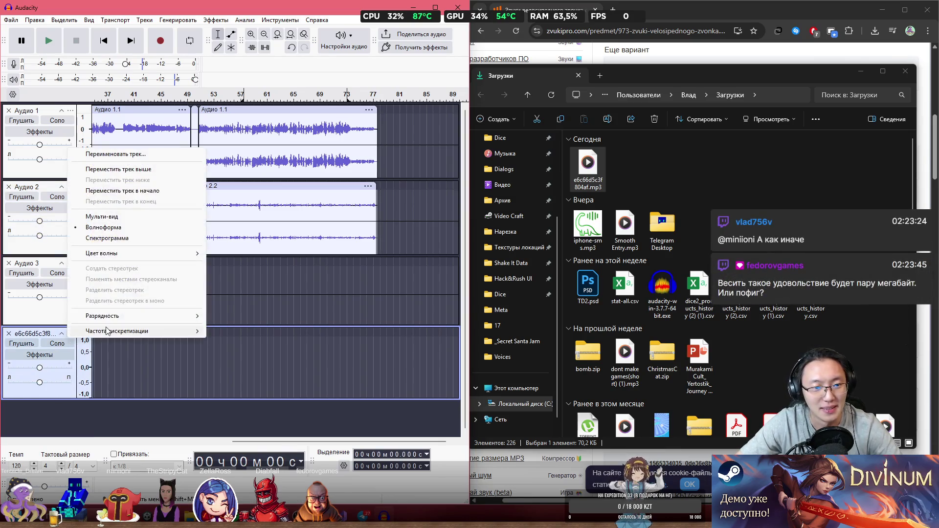
mouse_move(121, 324)
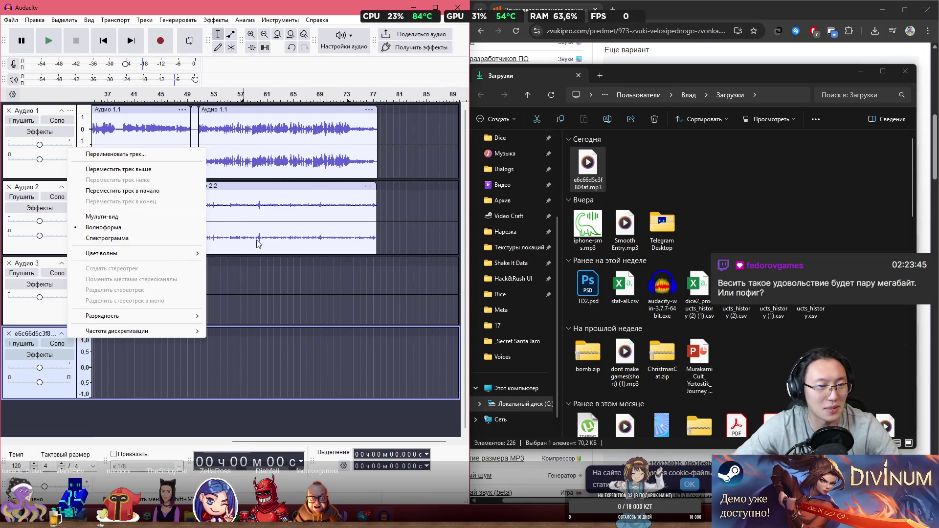
mouse_move(147, 253)
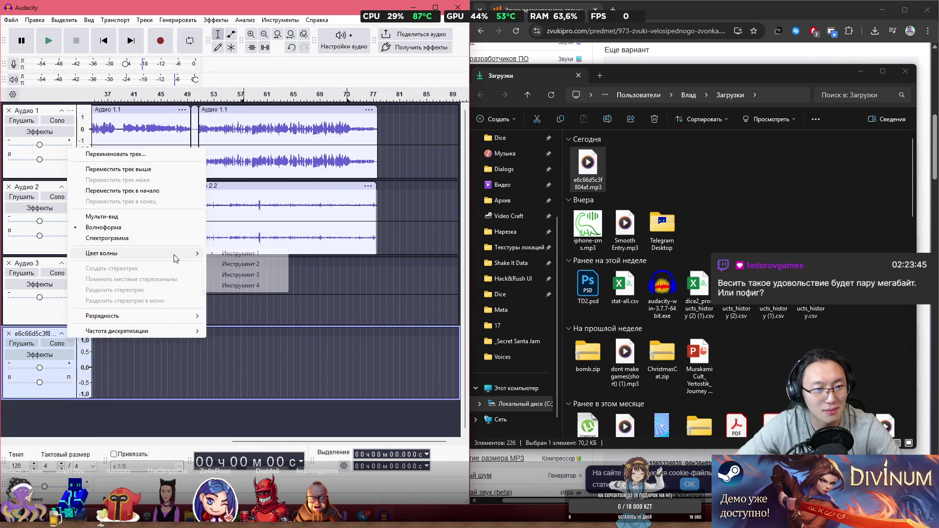
left_click(58, 337)
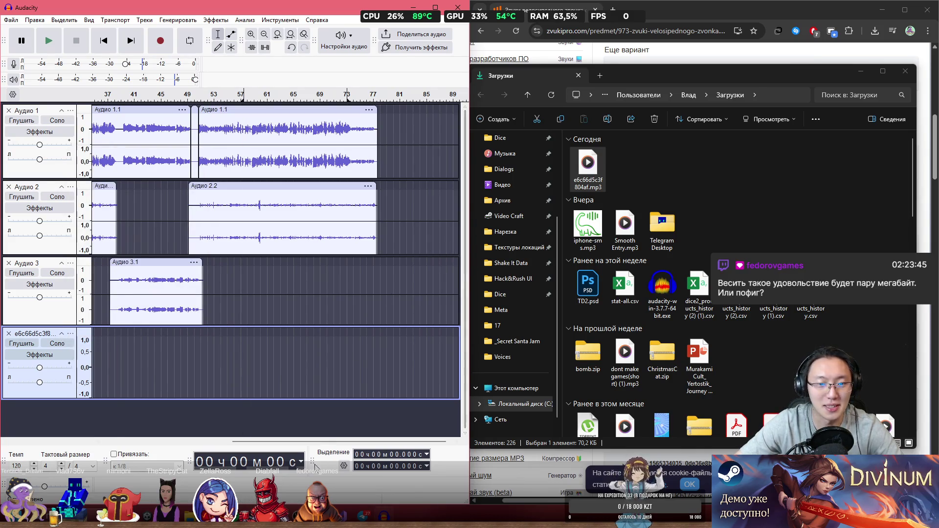
- Remove the empty bicycle-bell track, leaving three audio tracks
mouse_move(301, 440)
left_mouse_down()
mouse_move(133, 422)
mouse_move(306, 429)
left_mouse_up()
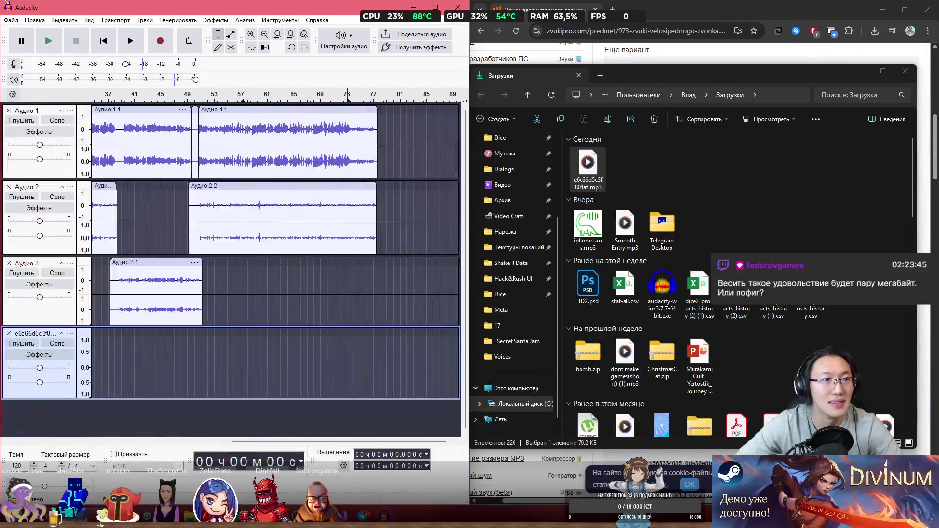
left_click(327, 298)
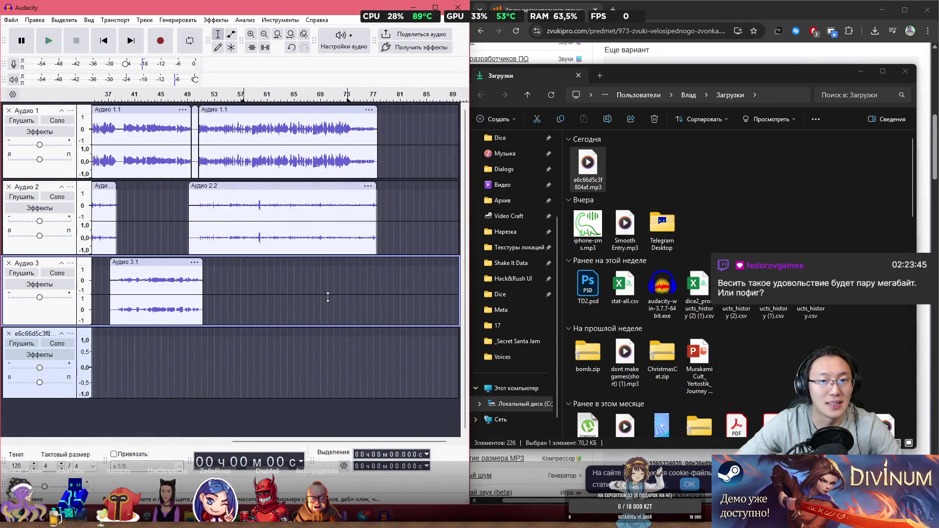
left_click(11, 20)
left_click(69, 339)
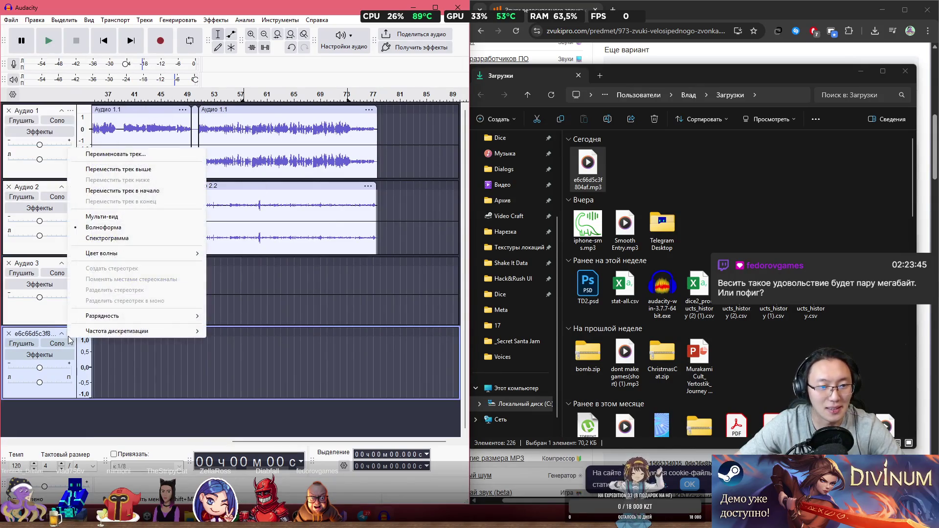
left_click(47, 336)
left_click(47, 336)
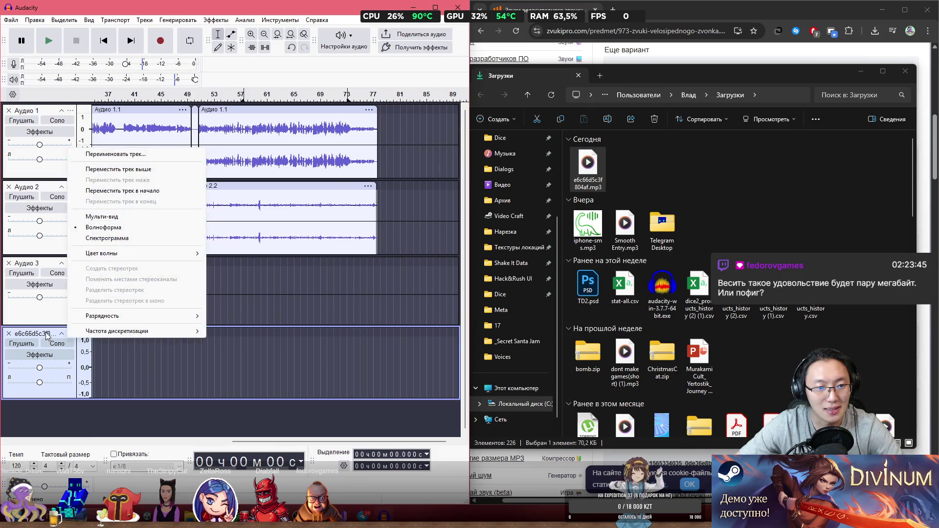
left_click(8, 334)
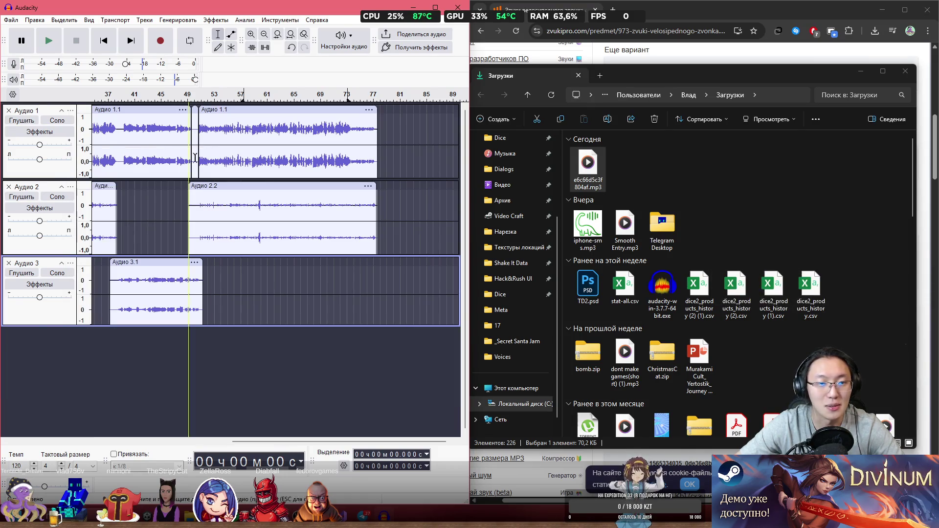
- Export the three-track mix as NeedForBeer.ogg, then quit Audacity without saving
left_click(11, 20)
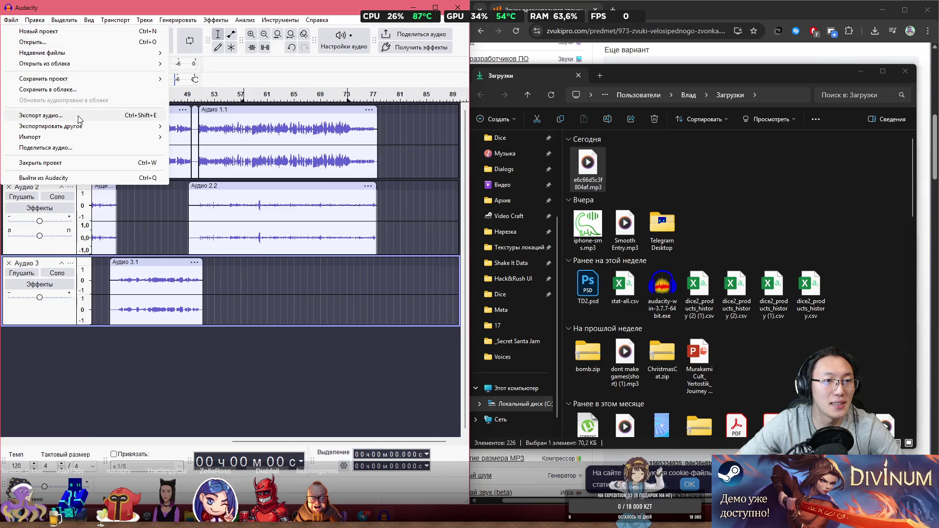
left_click(78, 118)
type("NeedForBeer")
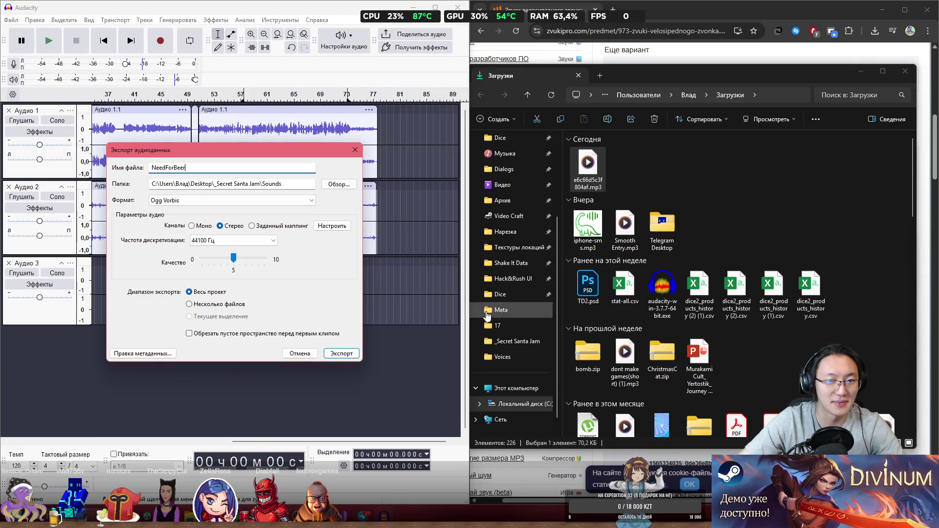
left_click(342, 359)
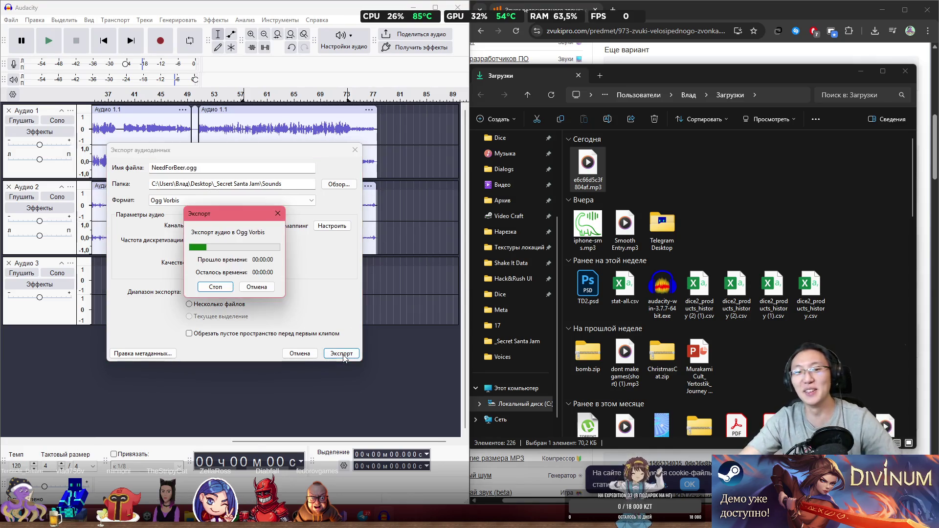
left_click(456, 7)
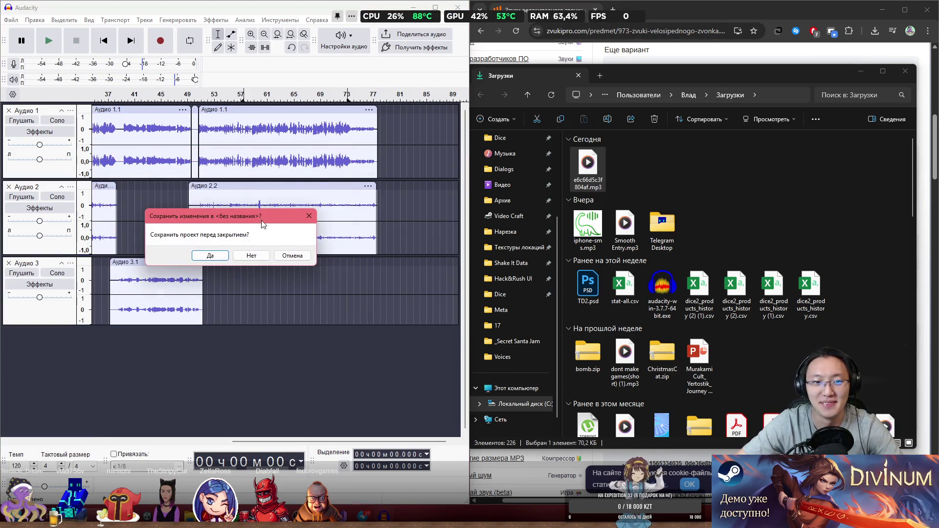
left_click(250, 255)
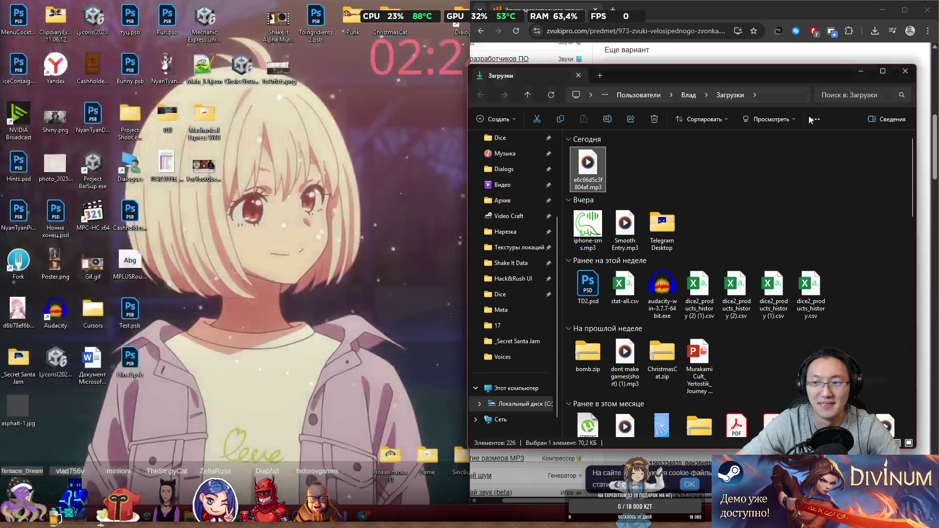
- Close the Downloads folder window and dismiss the cookie notice on the zvukipro bell-sounds page
left_click(905, 71)
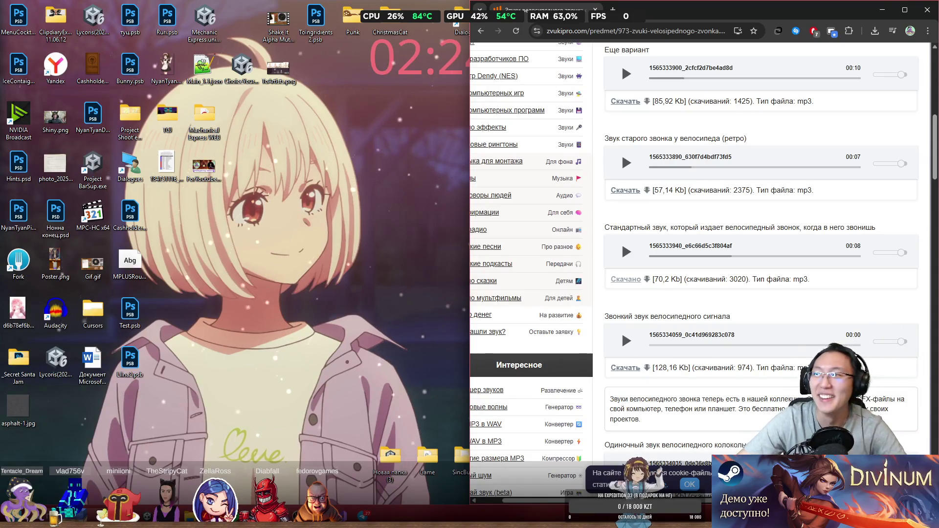
left_click(633, 31)
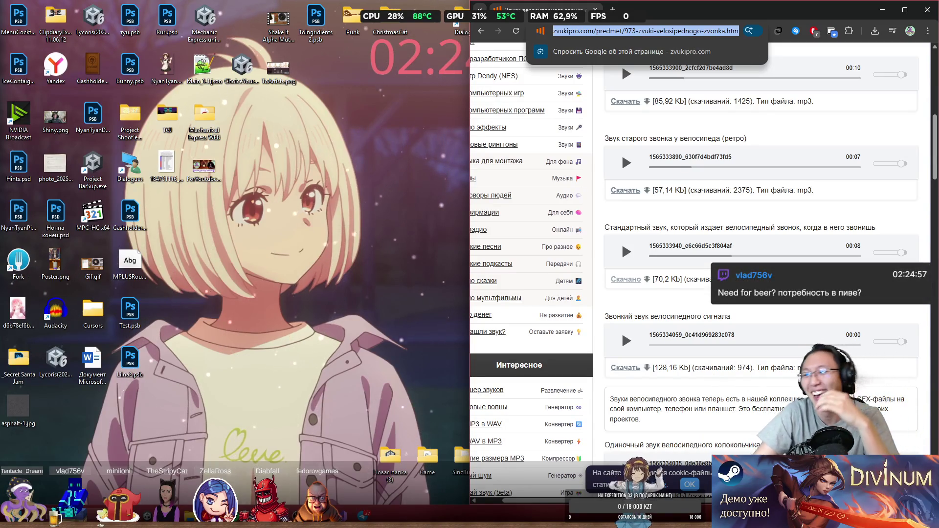
left_click(687, 484)
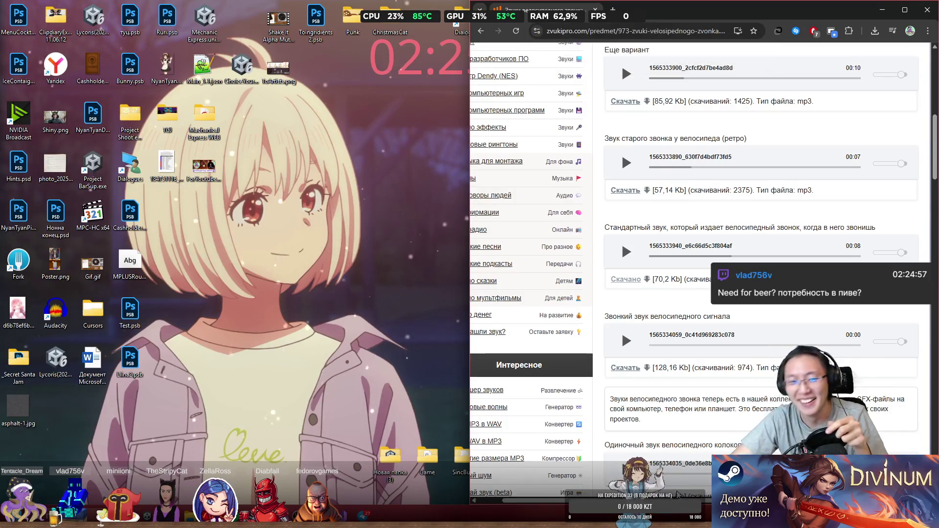
- Open _Secret Santa Jam > Sounds, play NeedForBeer.ogg, and close the media player
double_click(18, 362)
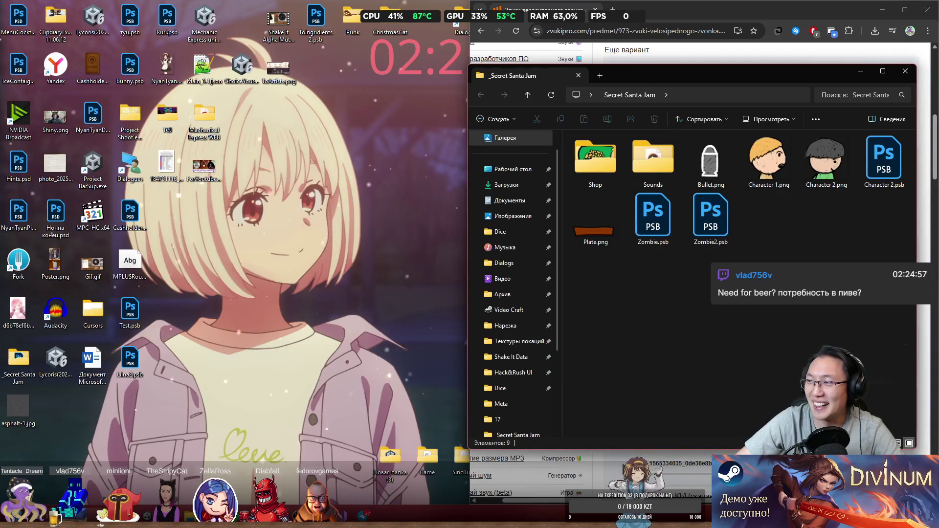
left_click_drag(718, 76, 361, 75)
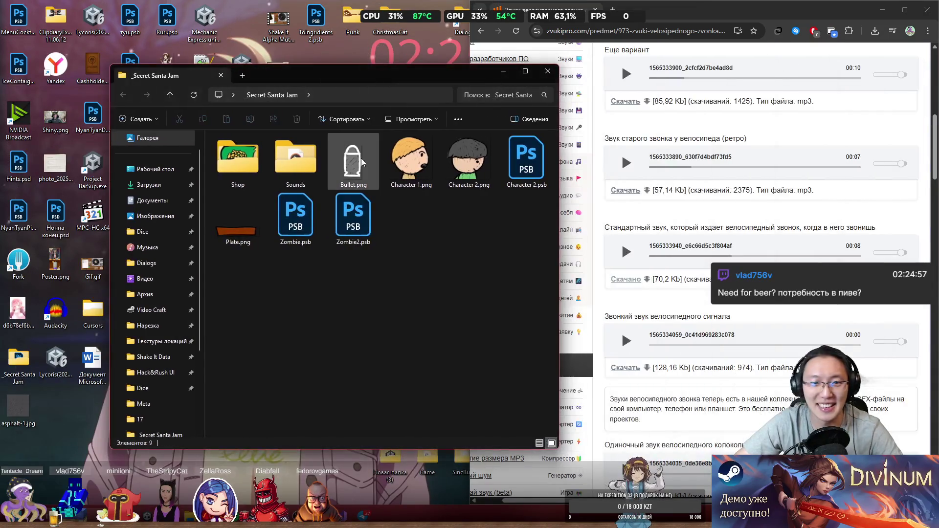
double_click(298, 163)
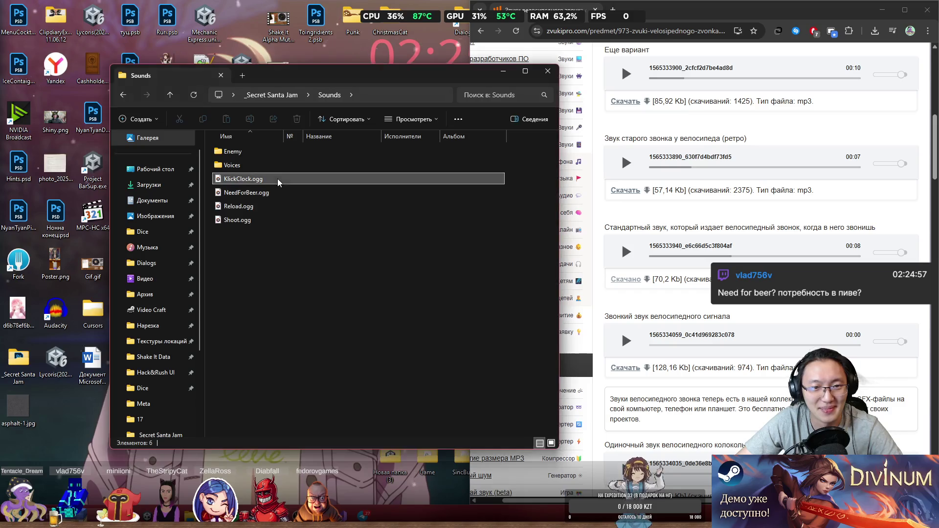
left_click(264, 193)
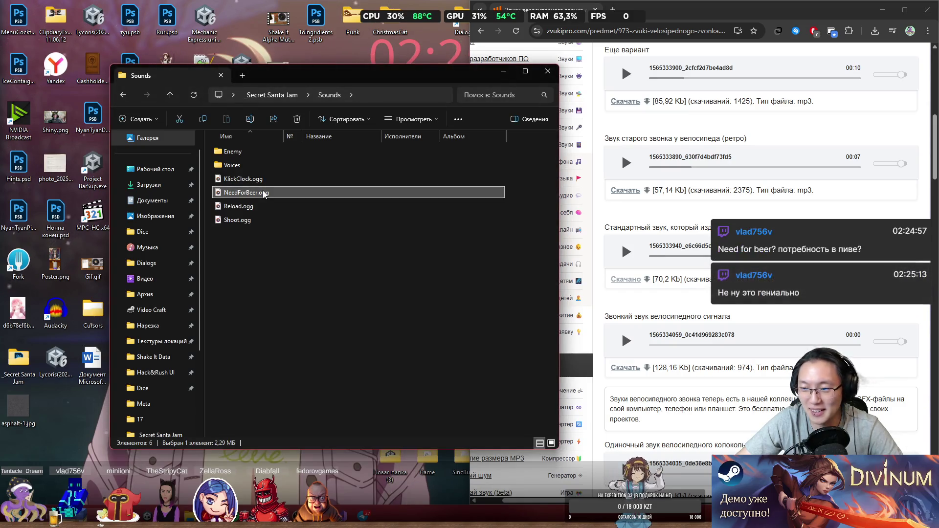
double_click(264, 193)
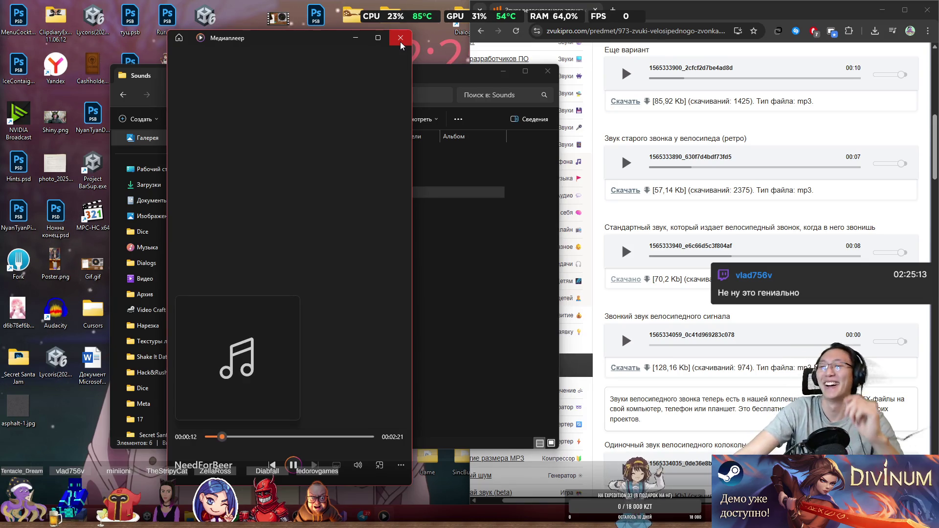
left_click(400, 42)
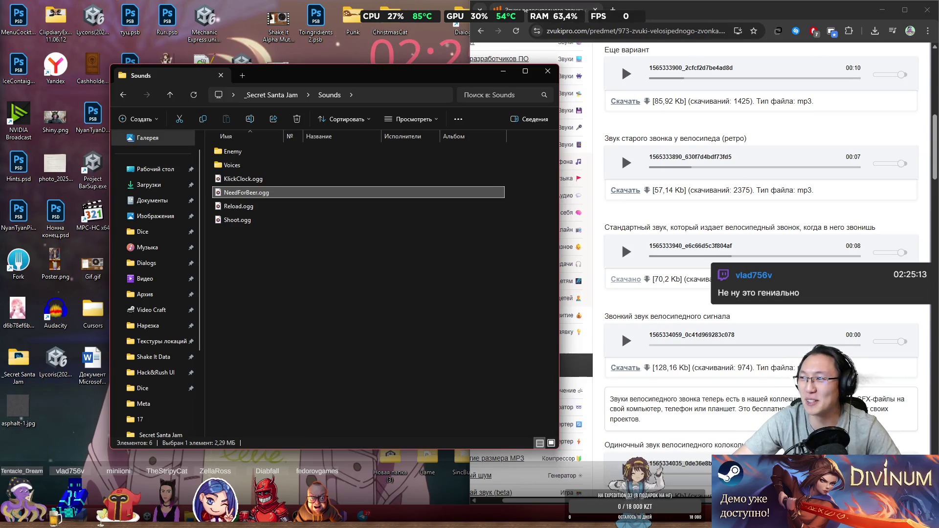
key("ctrl+v")
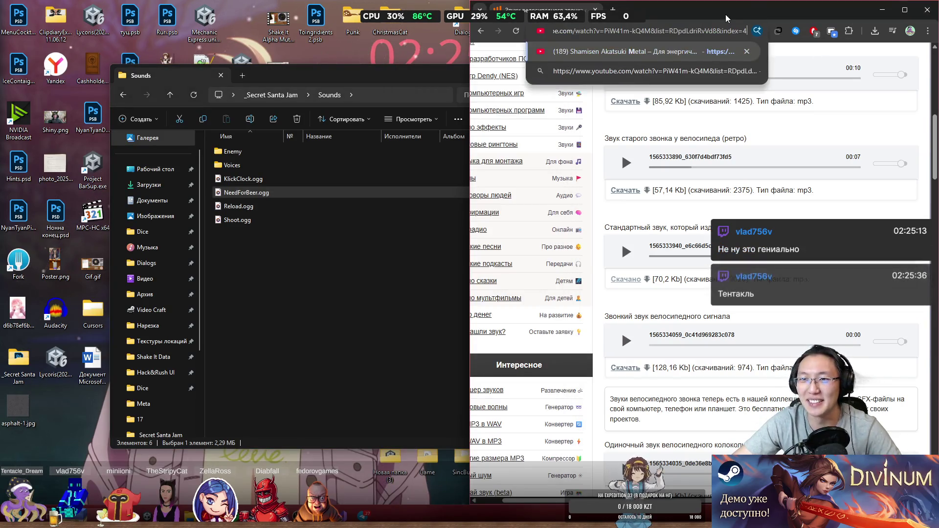
- Load the YouTube page in a maximized browser and pause the playing video
key("Return")
double_click(741, 14)
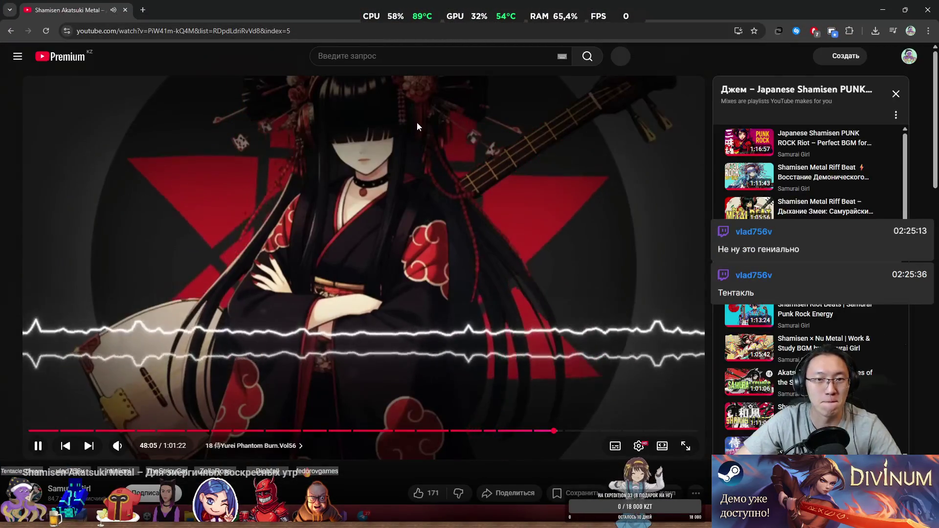
left_click(417, 122)
- Search YouTube for 'need for speed most wanted gameplay' and open the full-game walkthrough result
left_click(378, 57)
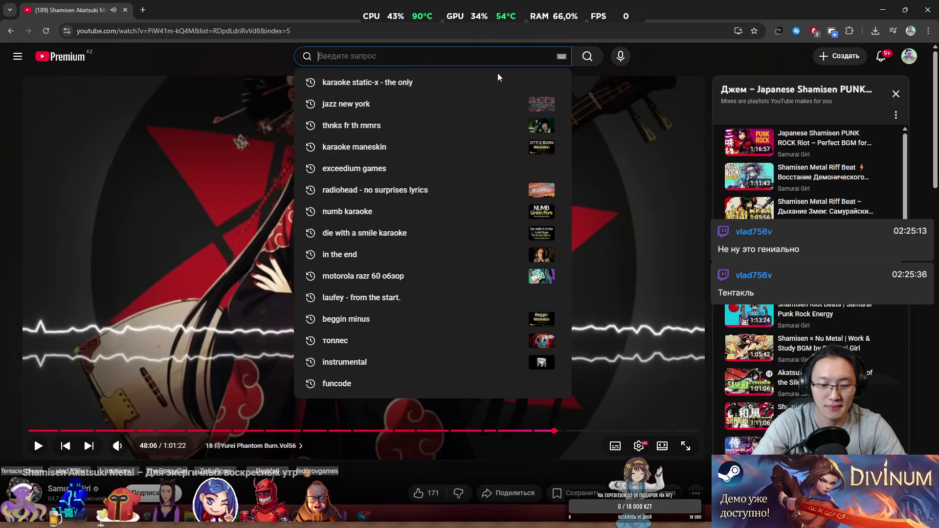
type("туув")
key("BackSpace")
key("BackSpace")
key("BackSpace")
type("ne")
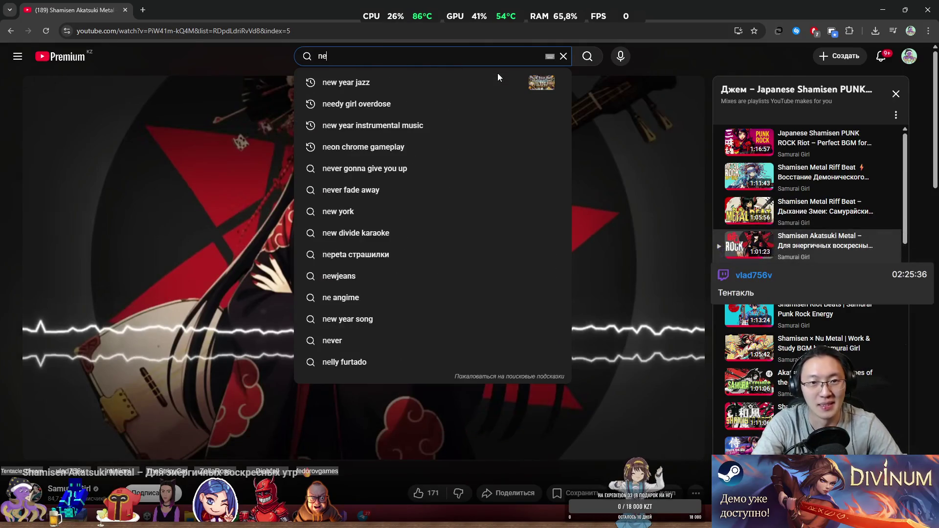
type("ed for speed unbound")
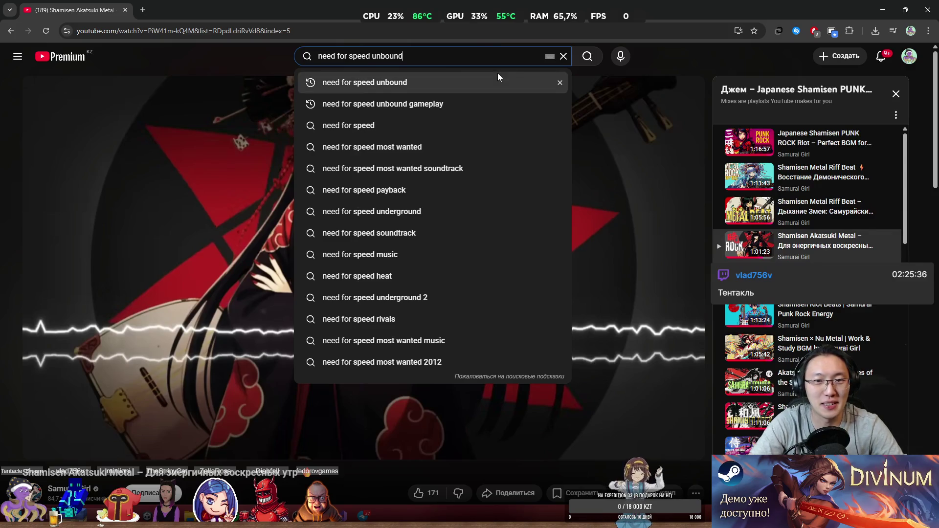
key("BackSpace")
key("BackSpace")
key("BackSpace")
key("BackSpace")
key("BackSpace")
type("dergr")
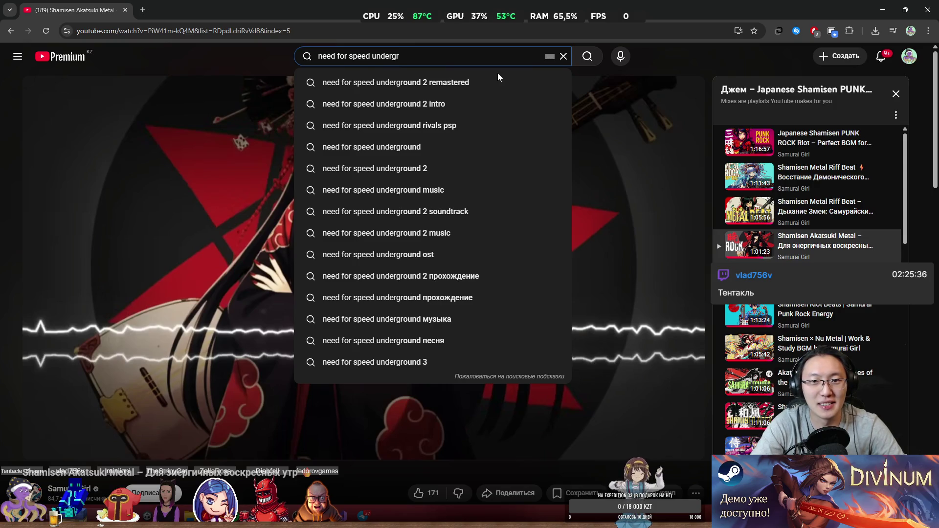
key("BackSpace")
key("BackSpace")
key("BackSpace")
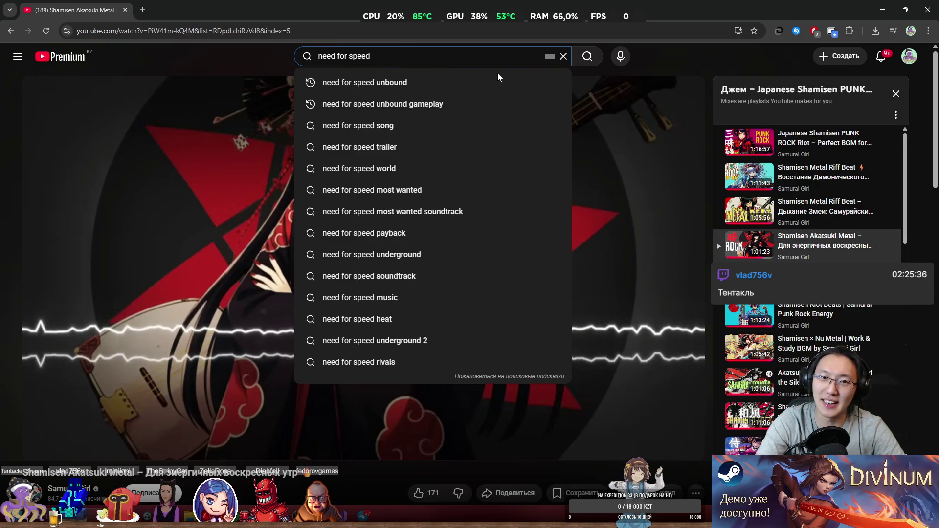
type(" mo")
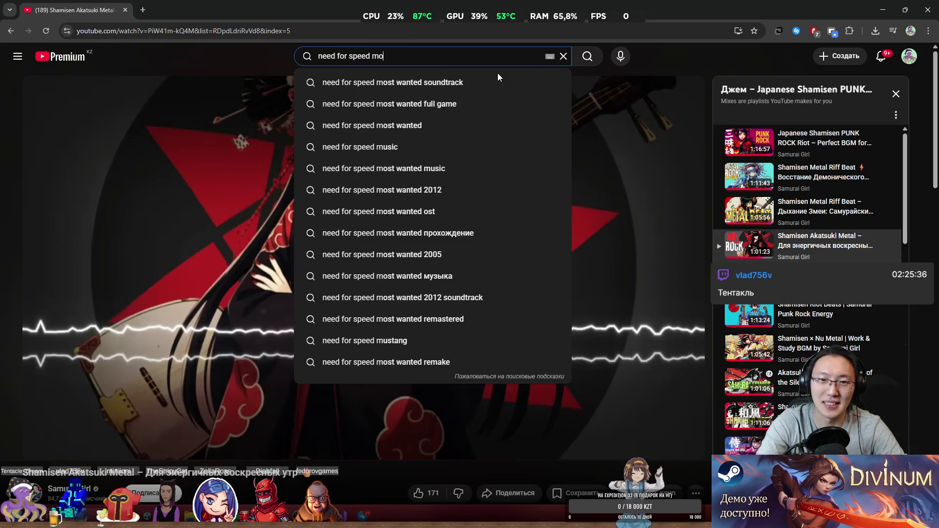
key("Down")
key("ctrl+BackSpace")
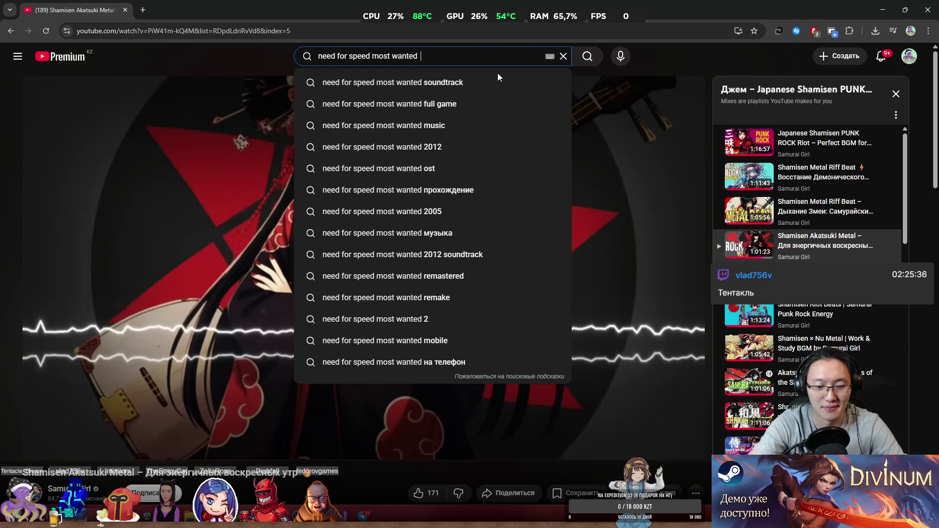
type("game")
key("Down")
key("Return")
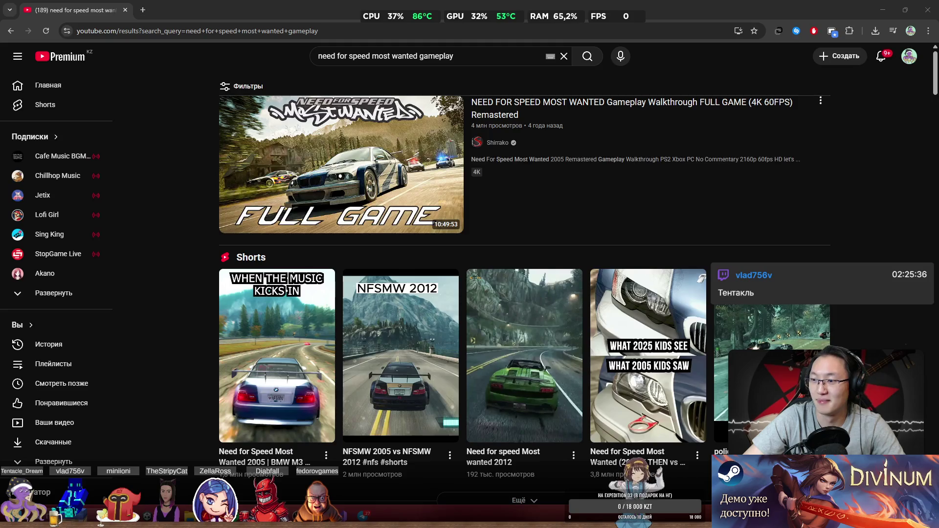
mouse_move(379, 205)
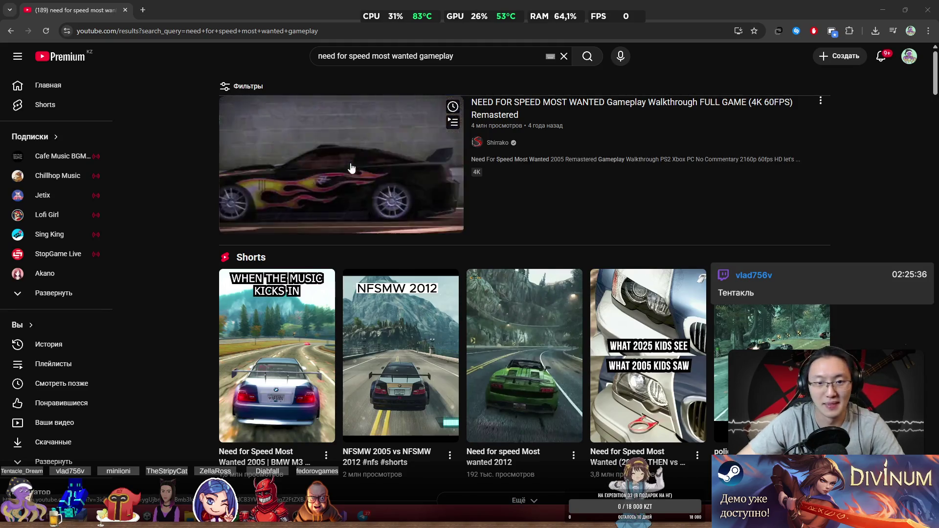
left_click(381, 147)
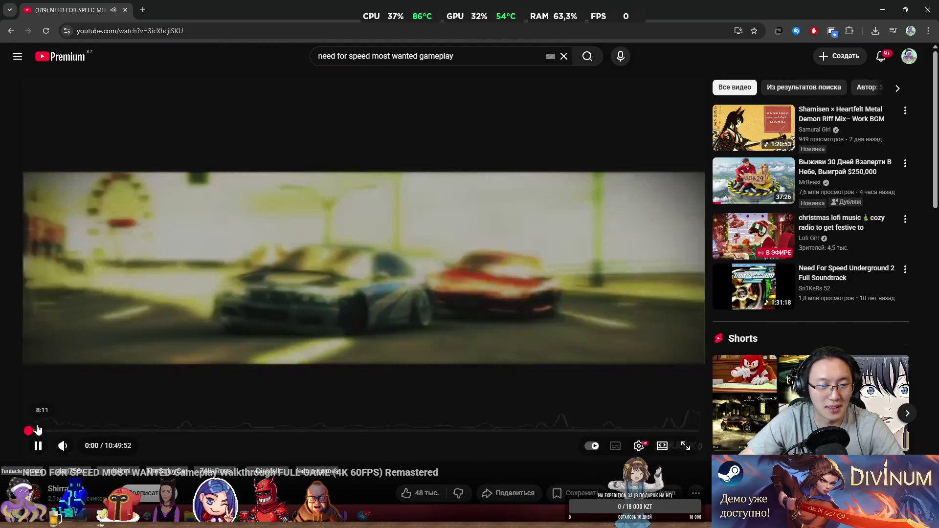
- Skip back and forth through the opening minutes of the full-game video
left_click(39, 431)
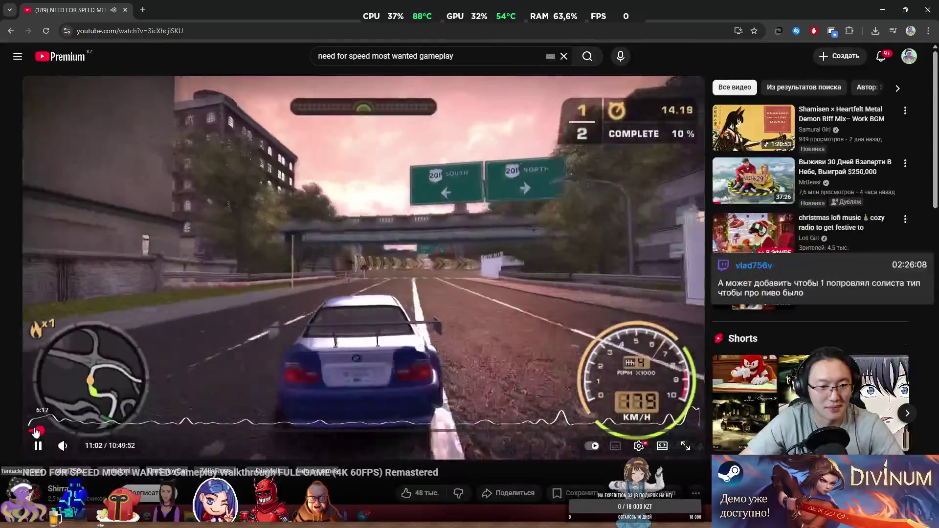
left_click(35, 431)
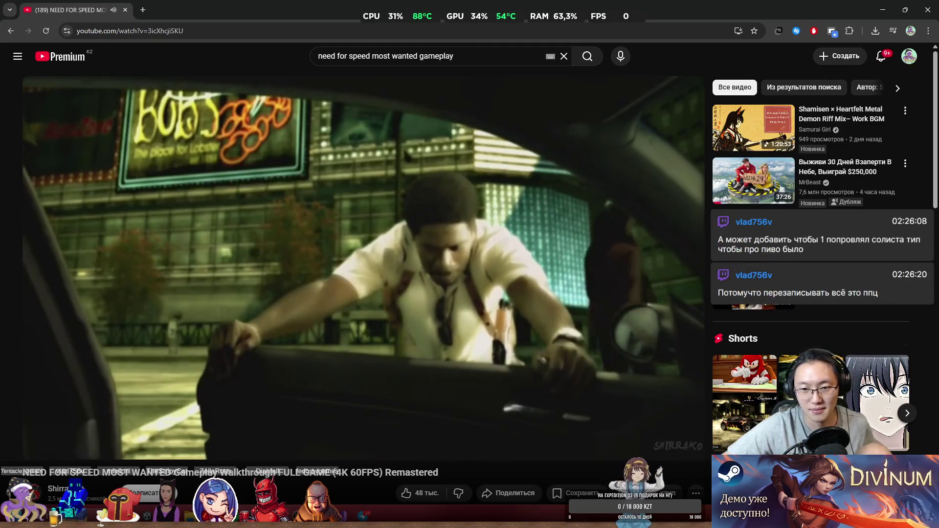
key("Right")
key("Right")
key("Right")
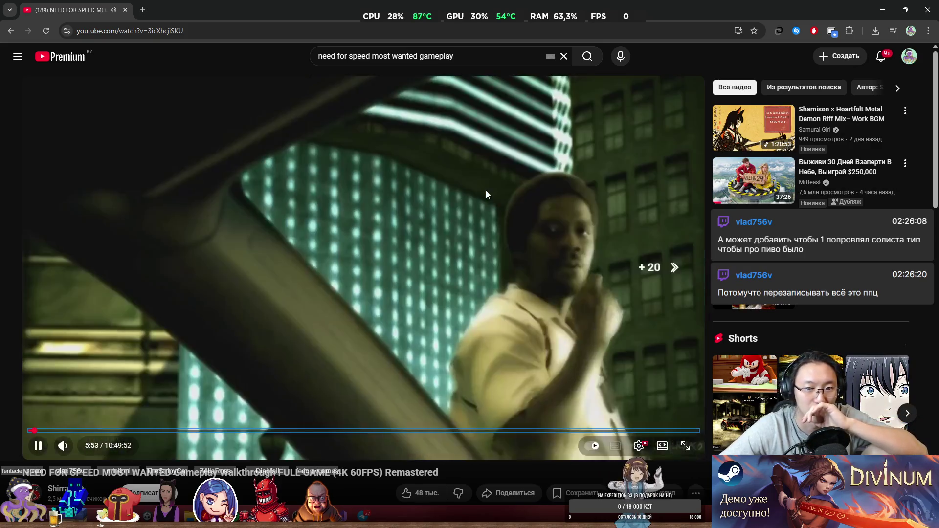
key("Right")
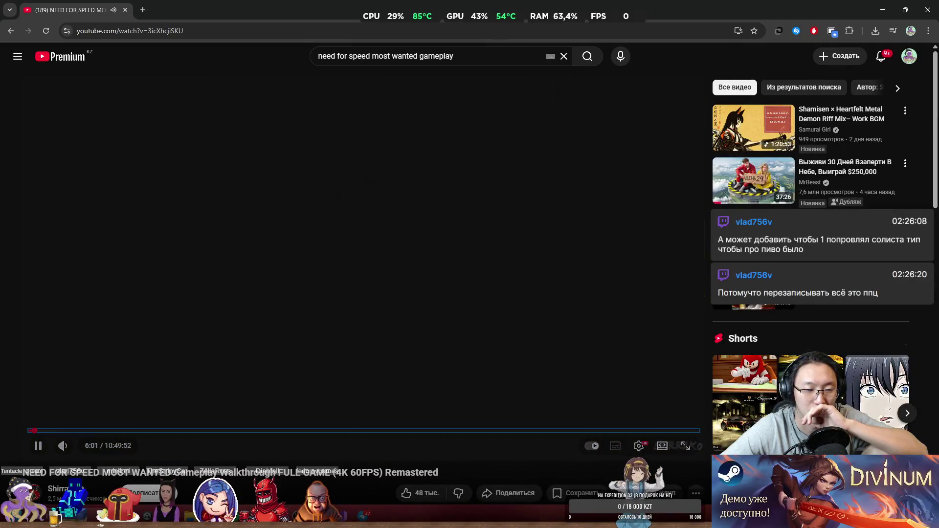
key("Right")
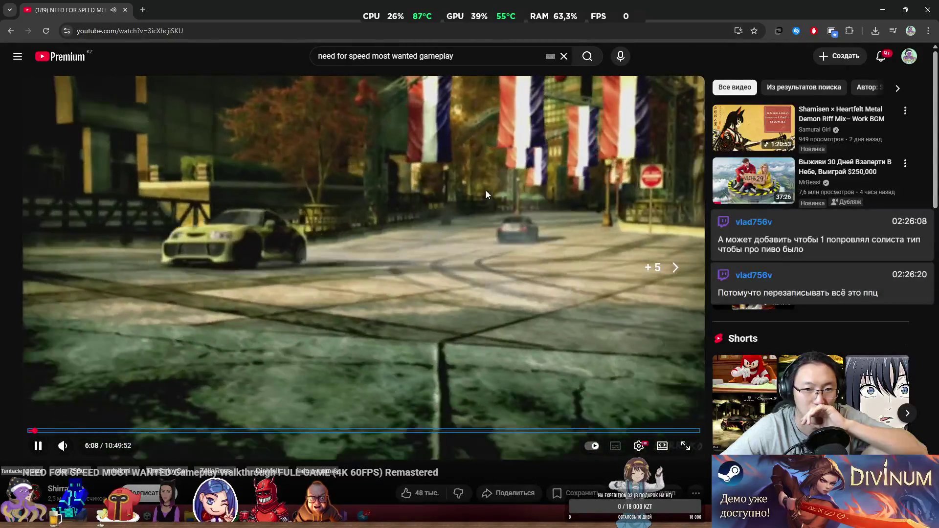
key("Left")
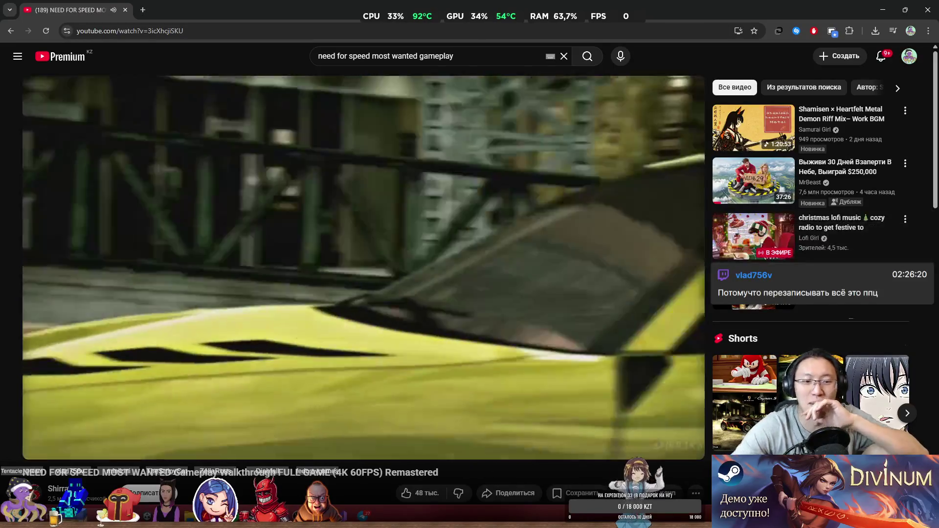
left_click(486, 191)
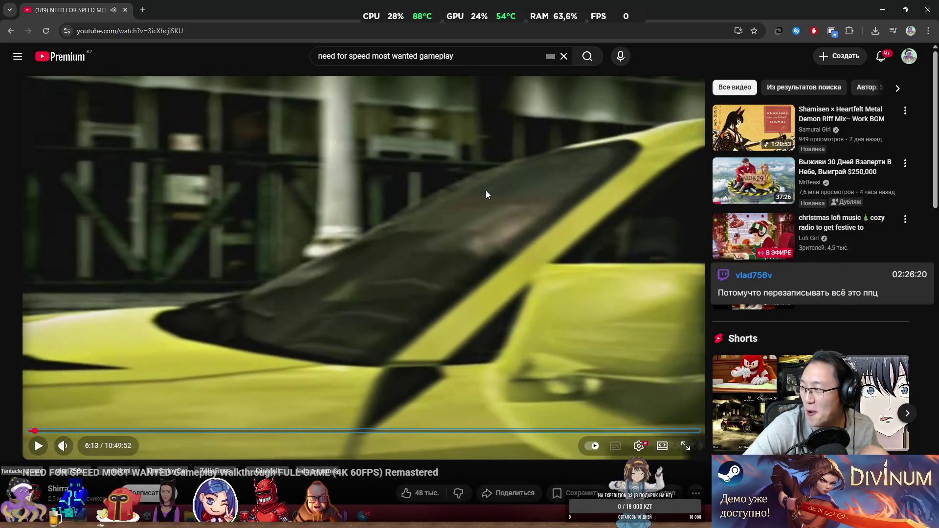
left_click(486, 191)
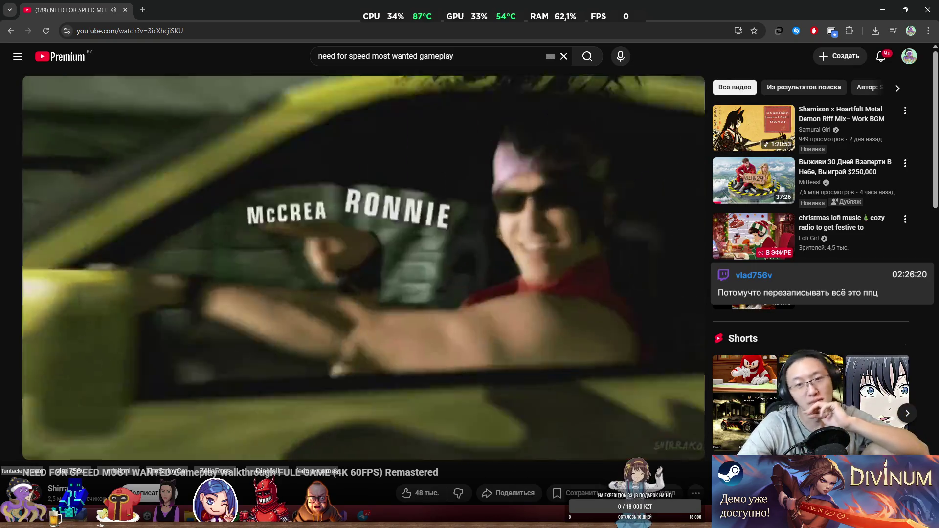
key("Right")
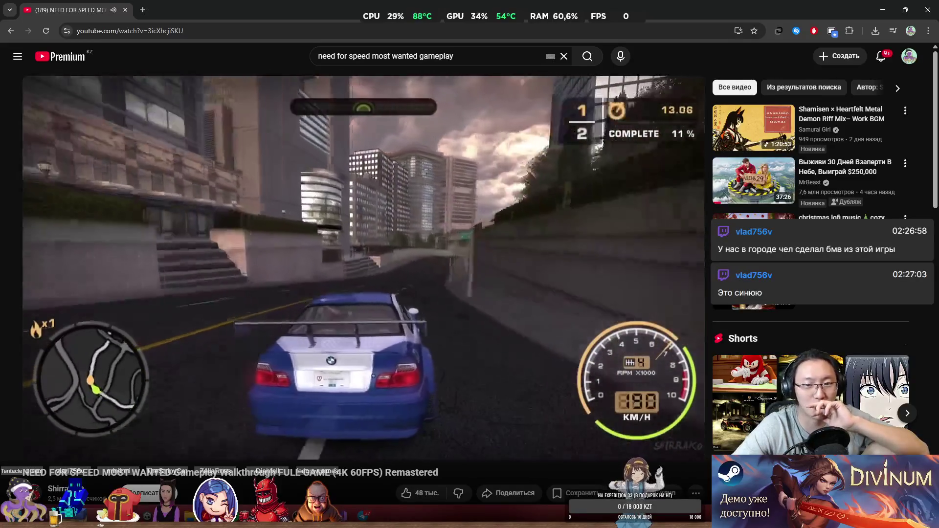
key("Right")
key("Right")
key("Right")
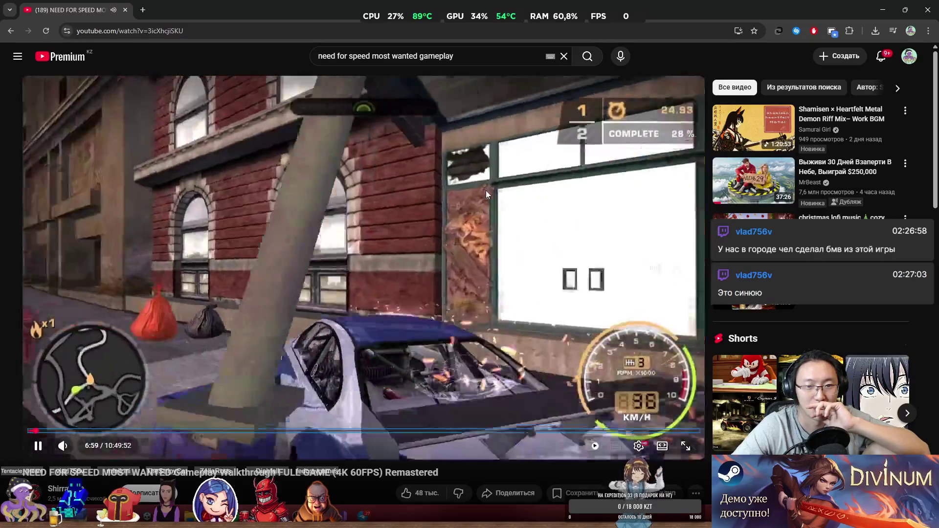
key("Right")
key("Right")
key("Right")
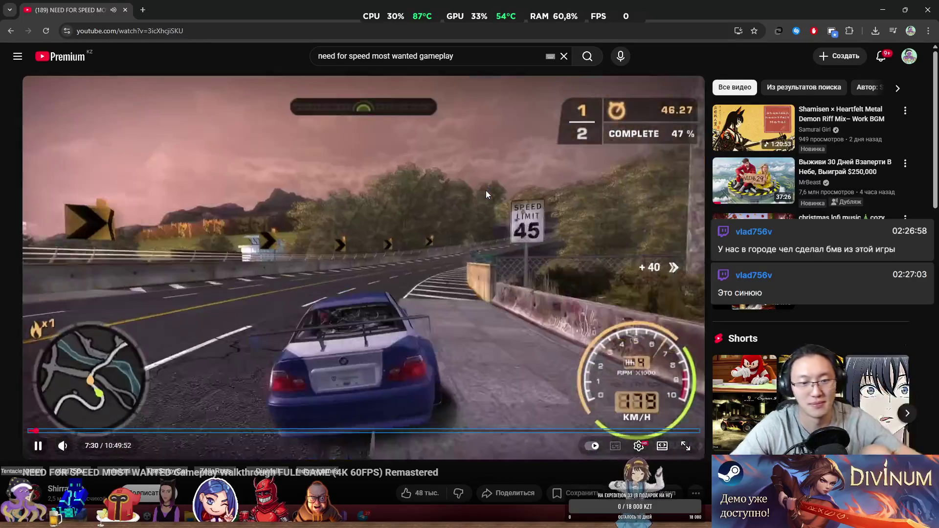
key("Right")
key("Right")
key("Right")
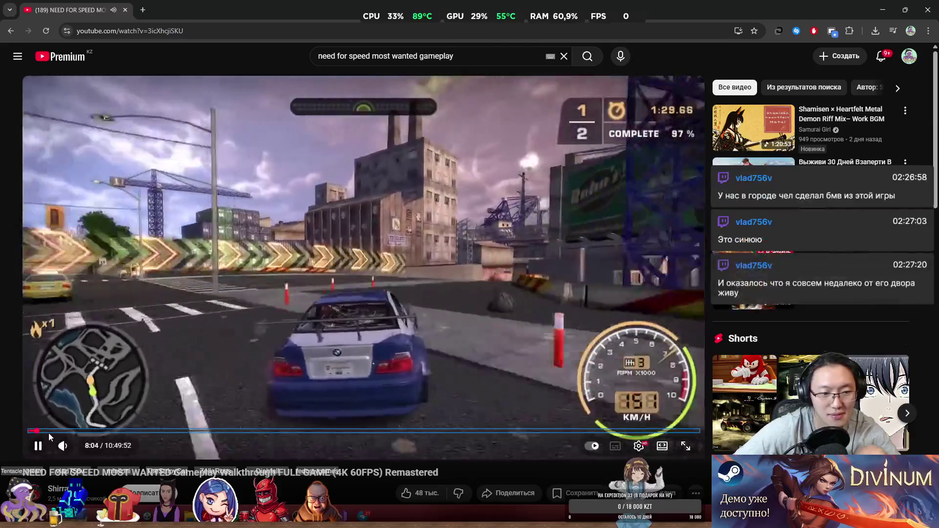
- Jump ahead to about 4:11:40 in the video and pause it
left_click(46, 431)
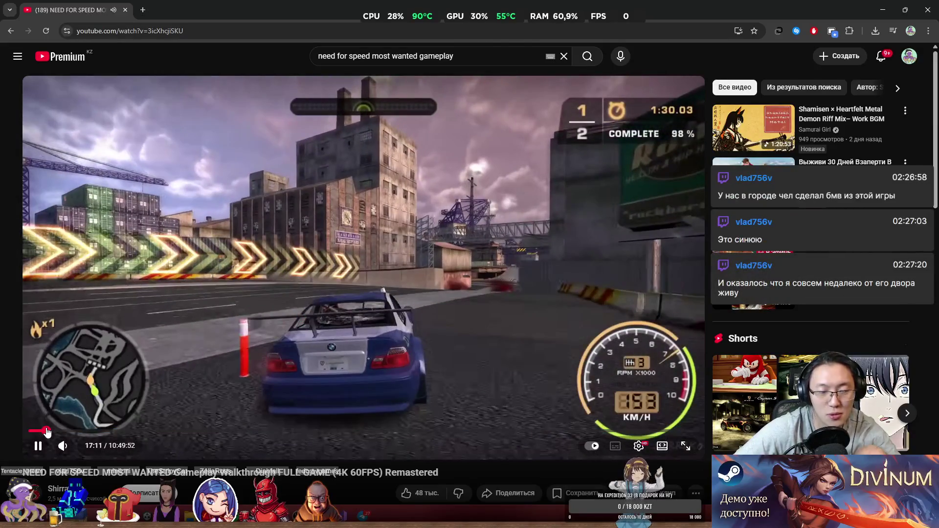
left_click(56, 431)
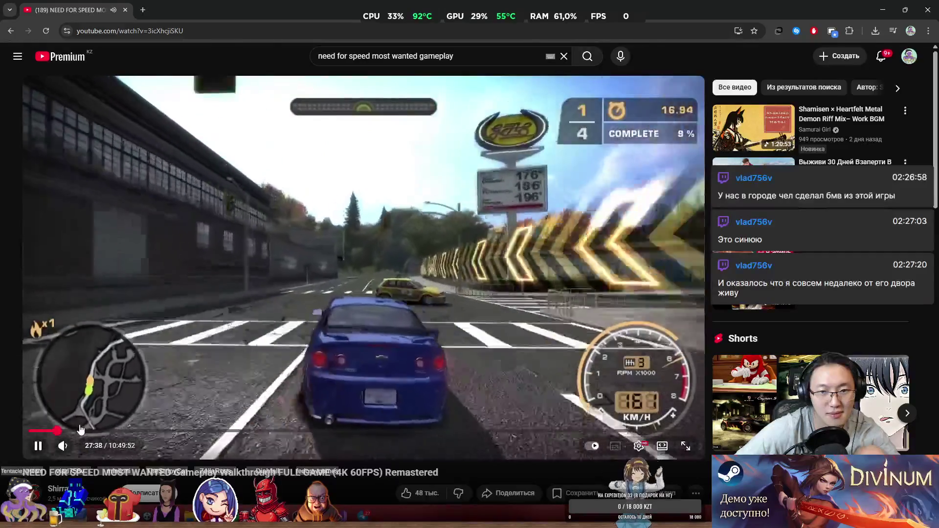
left_click(104, 430)
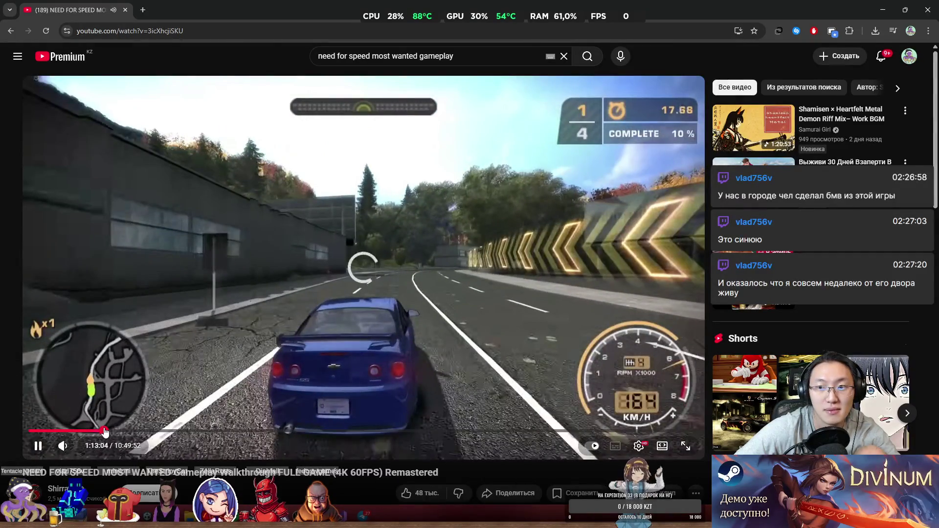
left_click(265, 430)
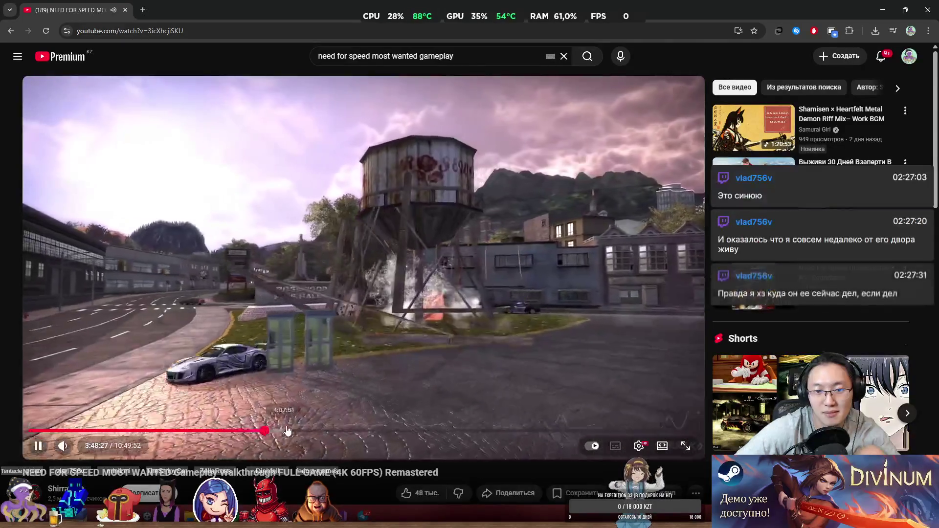
left_click(289, 430)
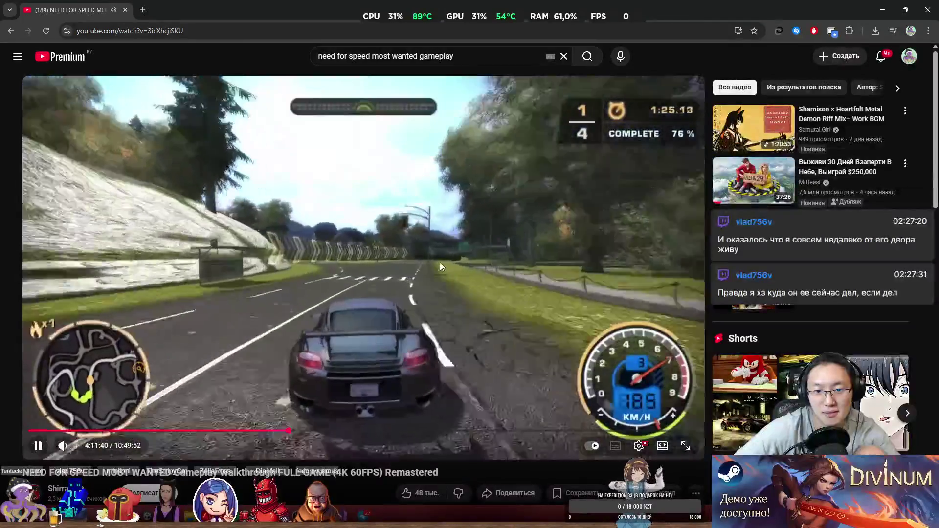
left_click(441, 262)
scroll(414, 347, "down", 5)
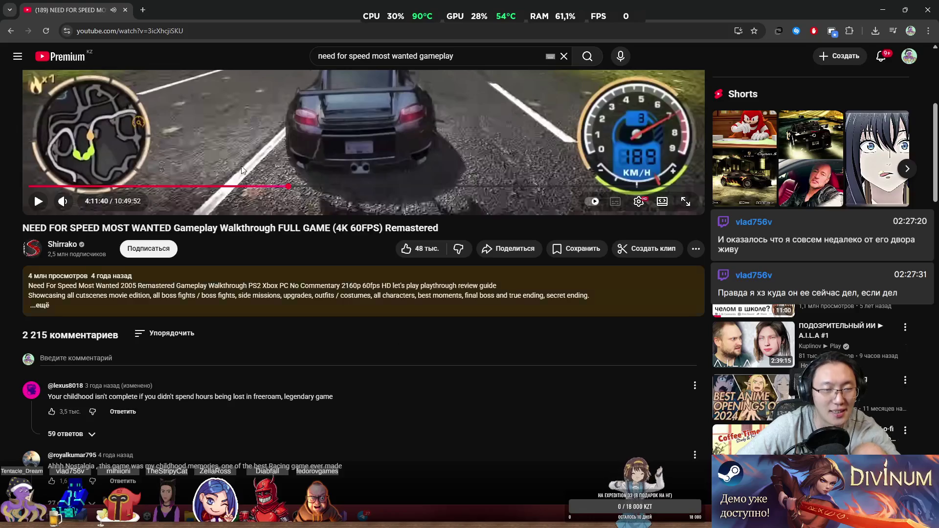
scroll(413, 348, "up", 5)
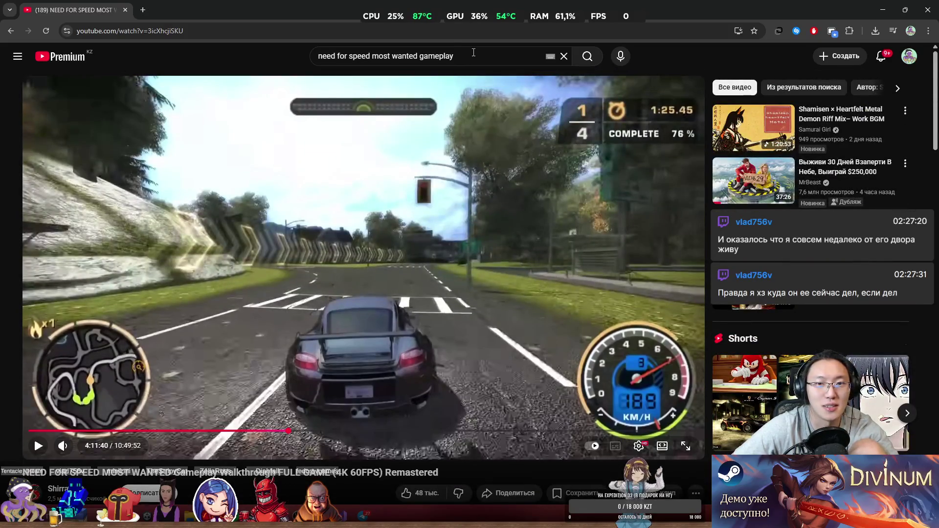
scroll(375, 253, "down", 6)
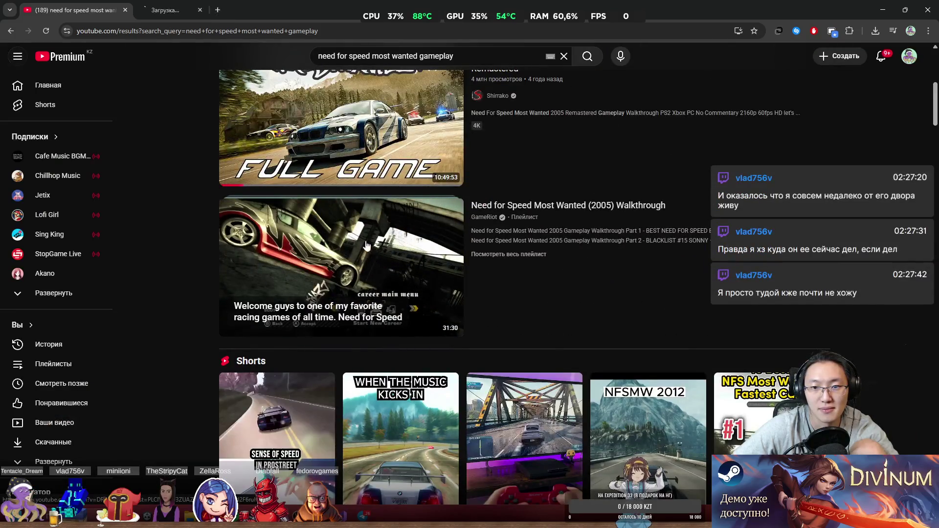
- In the GameRiot walkthrough tab, skip through part 1 up to about 16:42
key("ctrl+Tab")
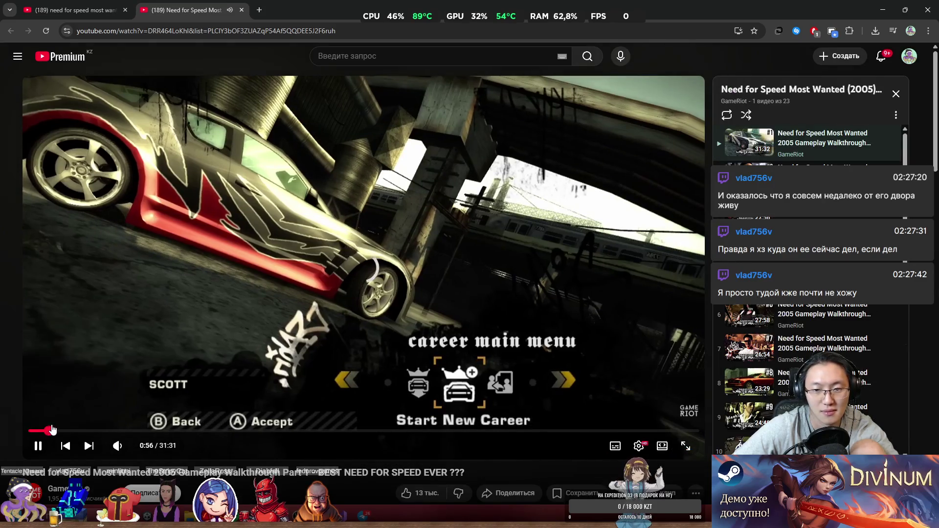
left_click(76, 430)
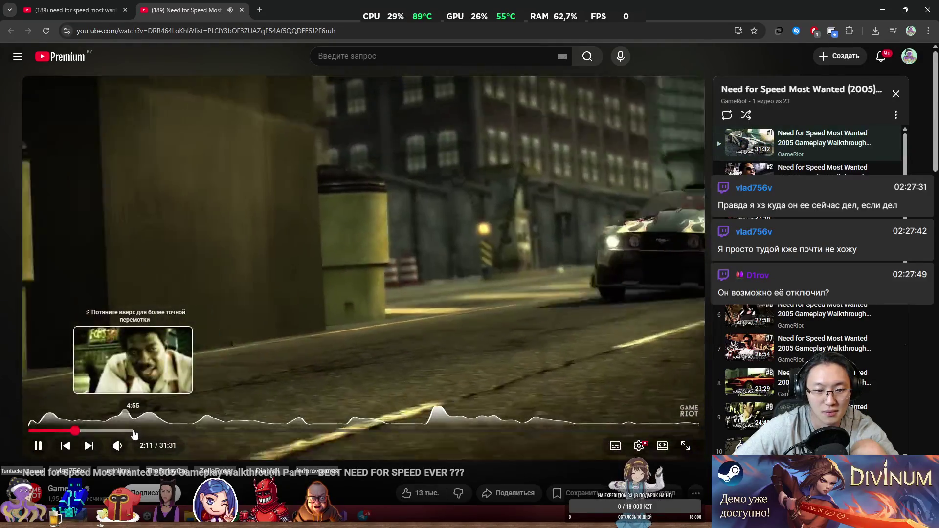
left_click(134, 433)
left_click_drag(156, 432, 270, 435)
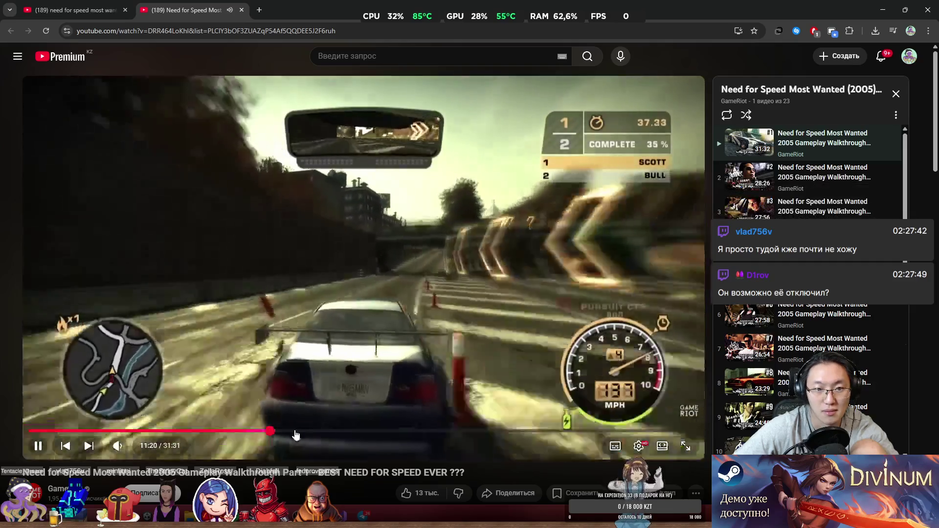
left_click(302, 432)
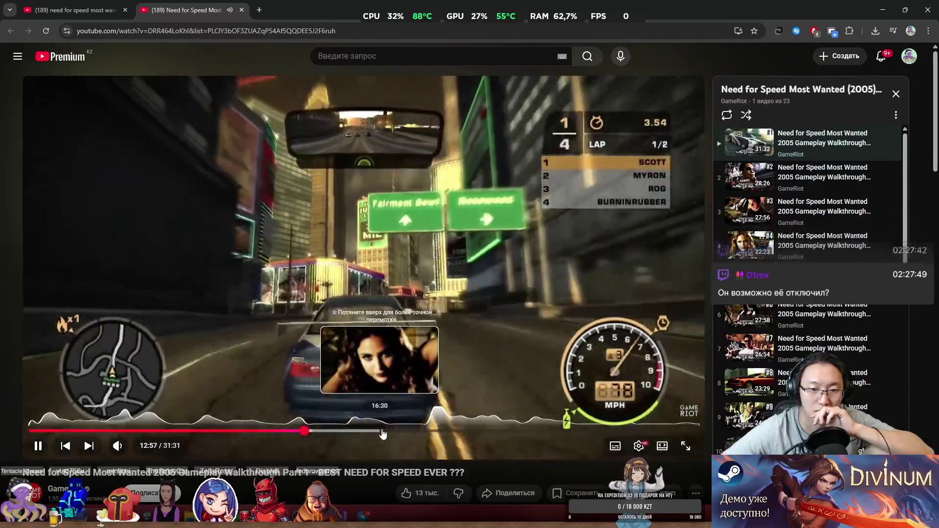
left_click(385, 432)
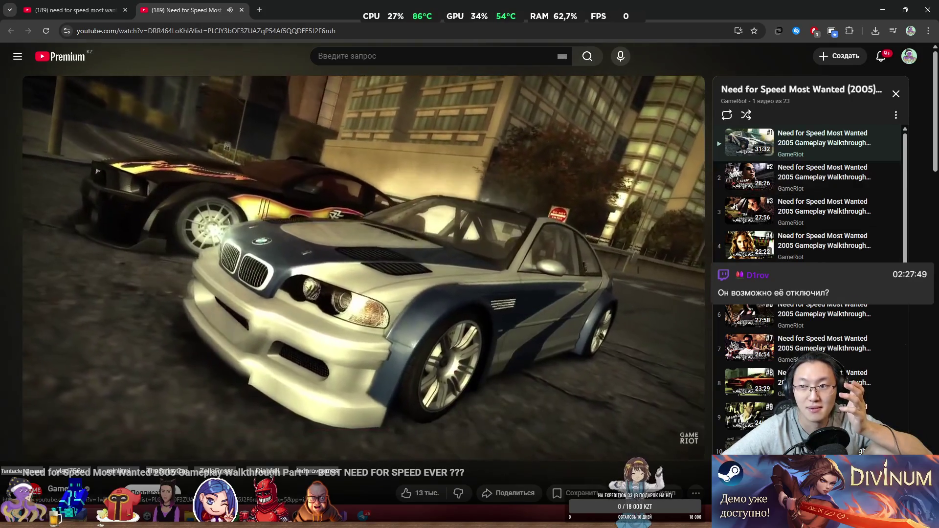
- Open part 5 of the playlist, skip past the garage menu near 12:00, and go full-screen
left_click(806, 280)
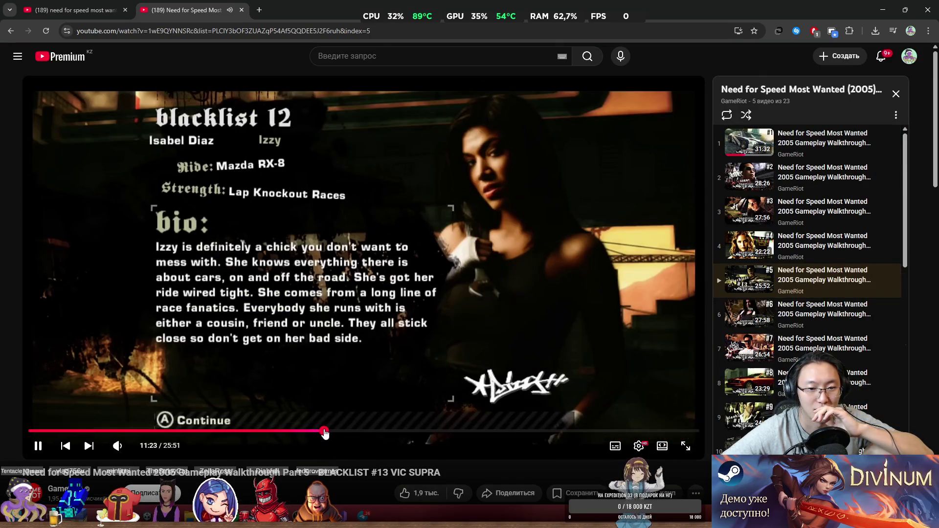
left_click(340, 434)
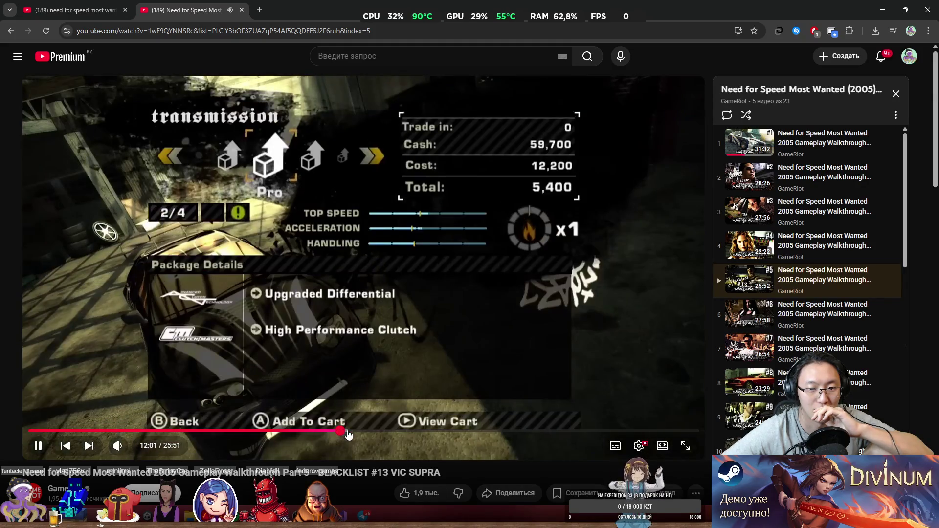
left_click(349, 434)
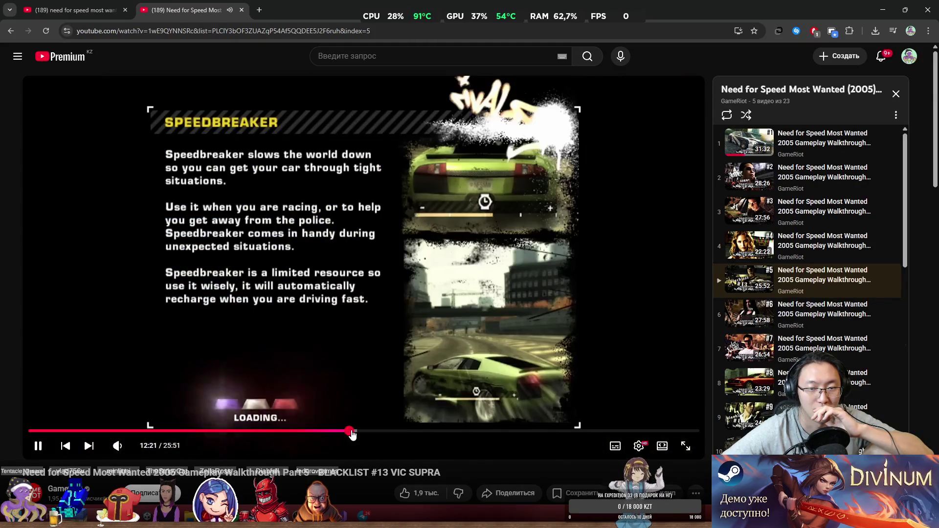
left_click(684, 446)
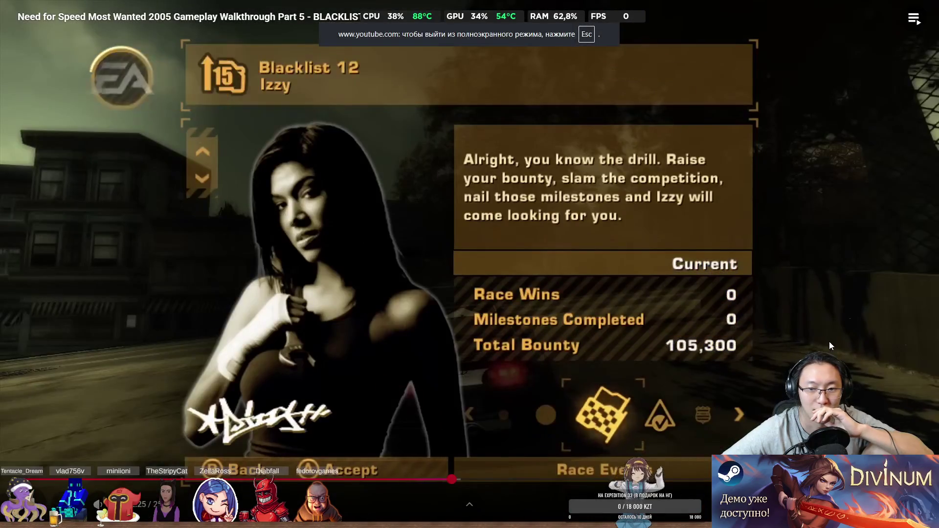
- Seek to the race start and pause on the I Am Rock track banner
key("Right")
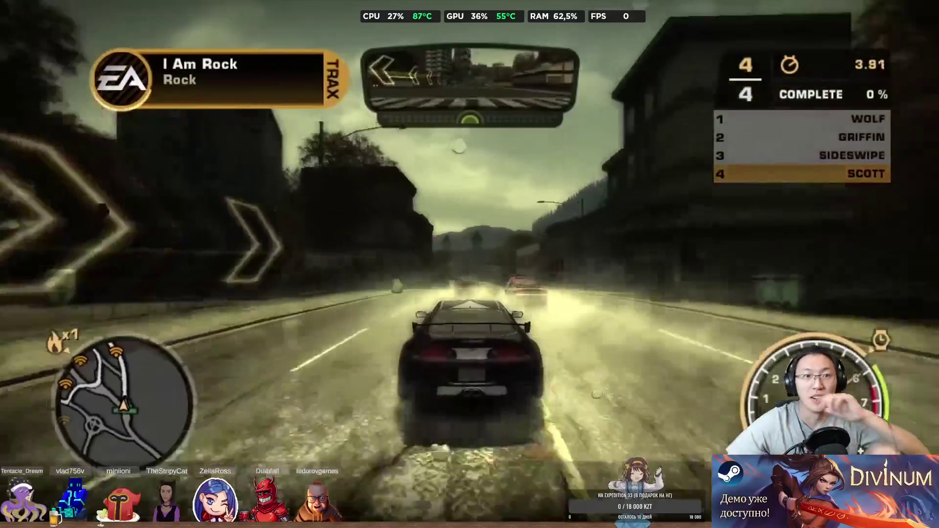
mouse_move(592, 454)
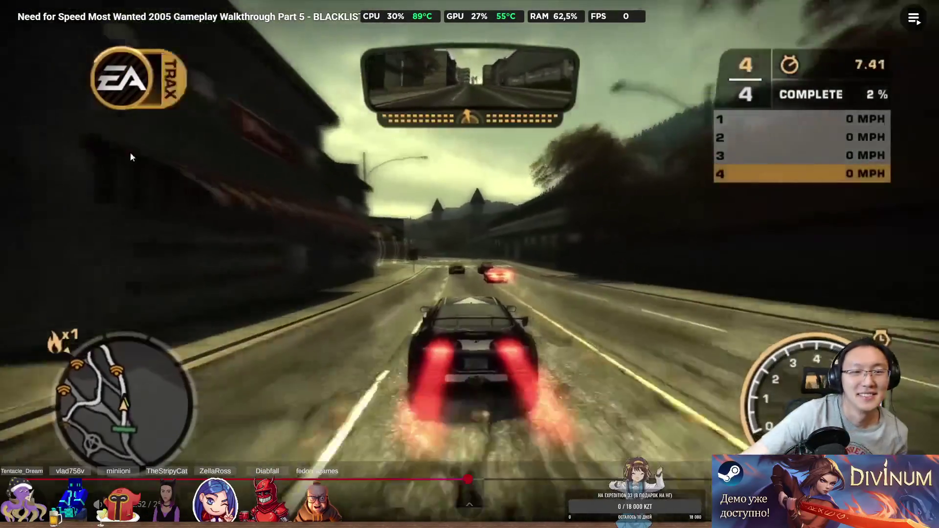
key("Down")
key("Left")
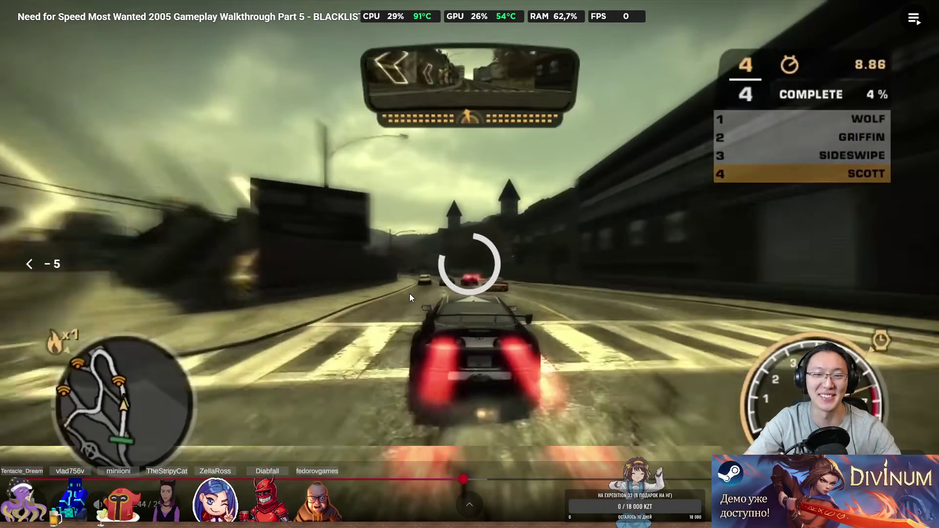
key("space")
key("space")
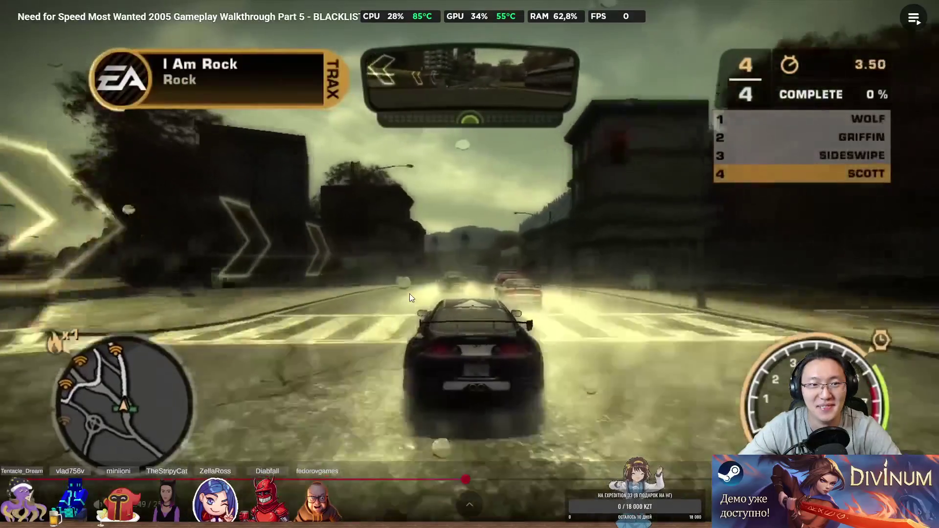
left_click(410, 294)
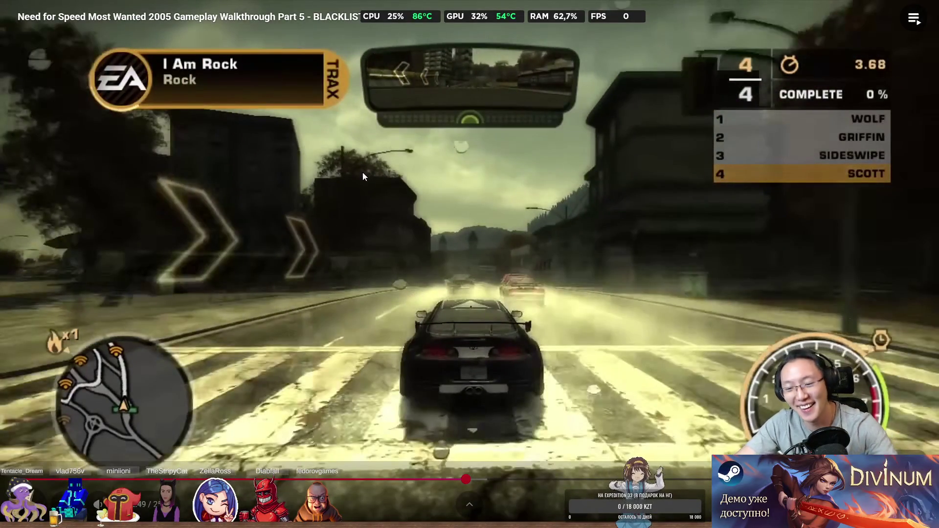
- Snip the area around the track banner and restore the browser to a smaller window
key("super+shift+s")
left_click_drag(130, 69, 362, 130)
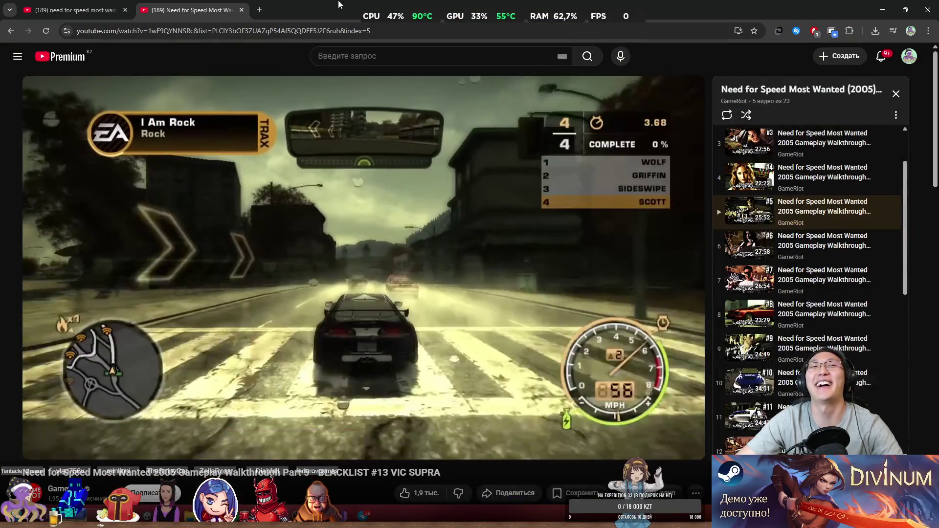
double_click(340, 5)
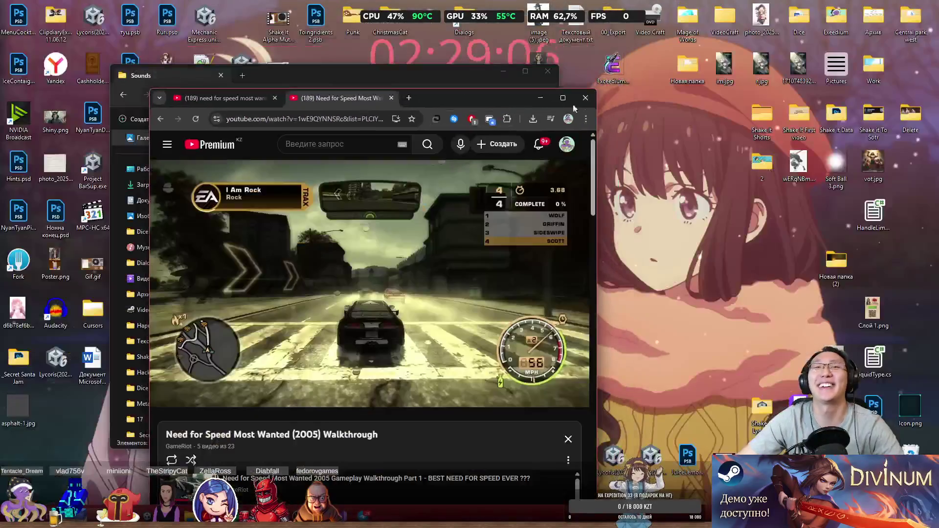
- Close the Sounds folder window and launch Photoshop from Windows search
key("super+Down")
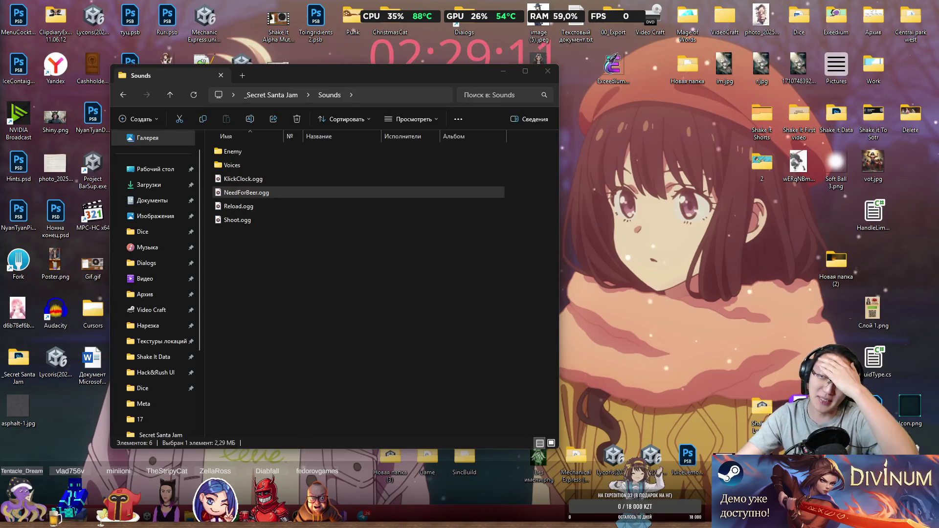
left_click(538, 73)
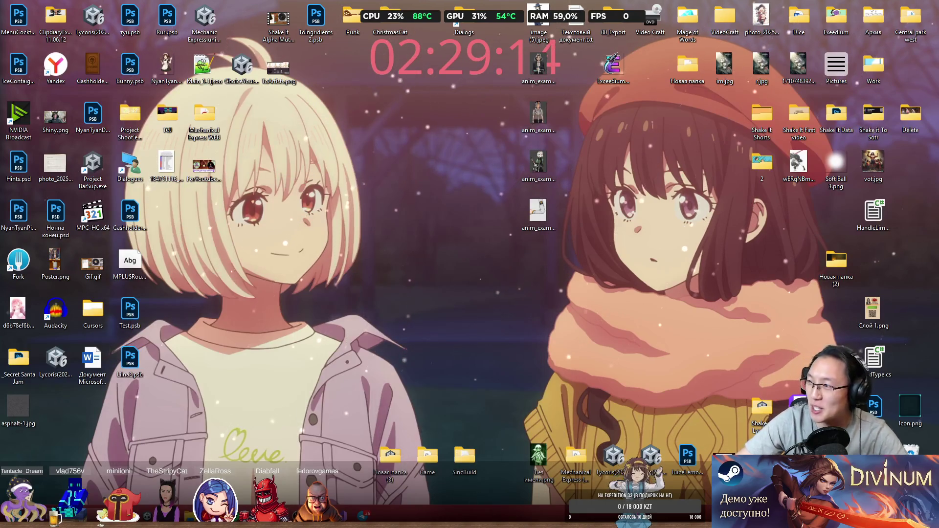
key("super")
type("paint")
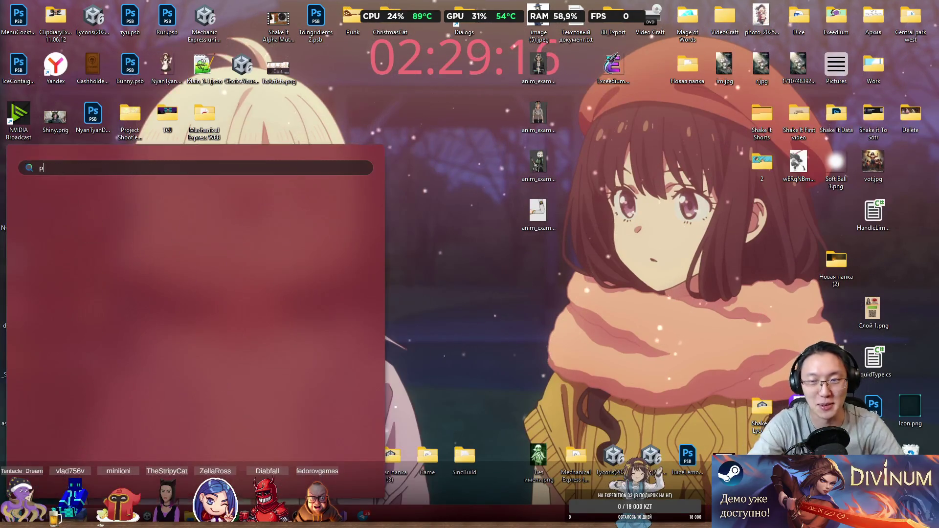
key("BackSpace")
key("BackSpace")
key("BackSpace")
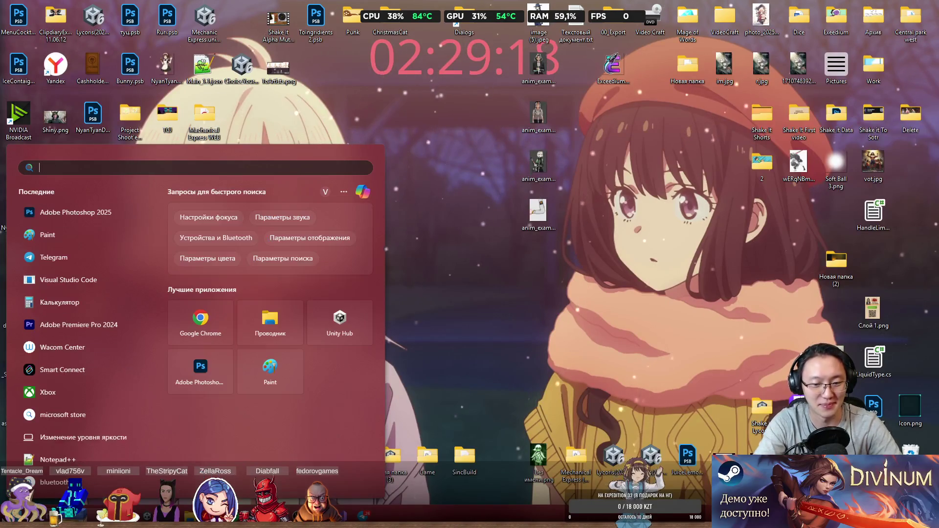
type("h")
key("Return")
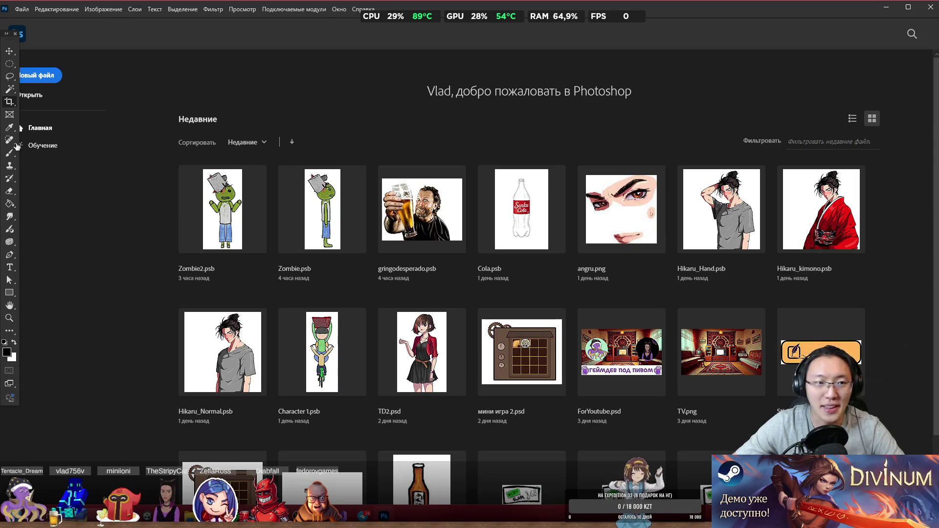
- Open new-document settings from the clipboard preset at 593 × 187 pixels
left_click(60, 63)
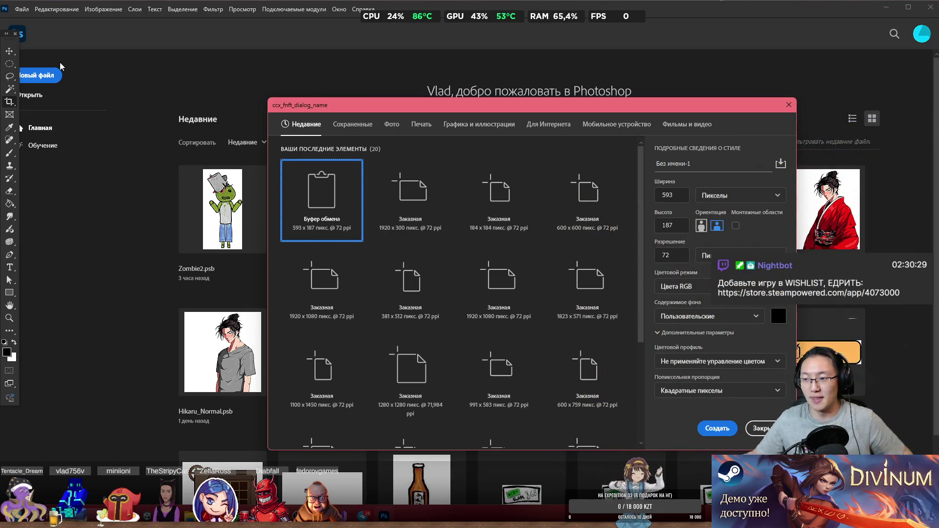
- Create the 593×187 document, paste the reference banner and commit the crop
left_click(718, 429)
key("ctrl+v")
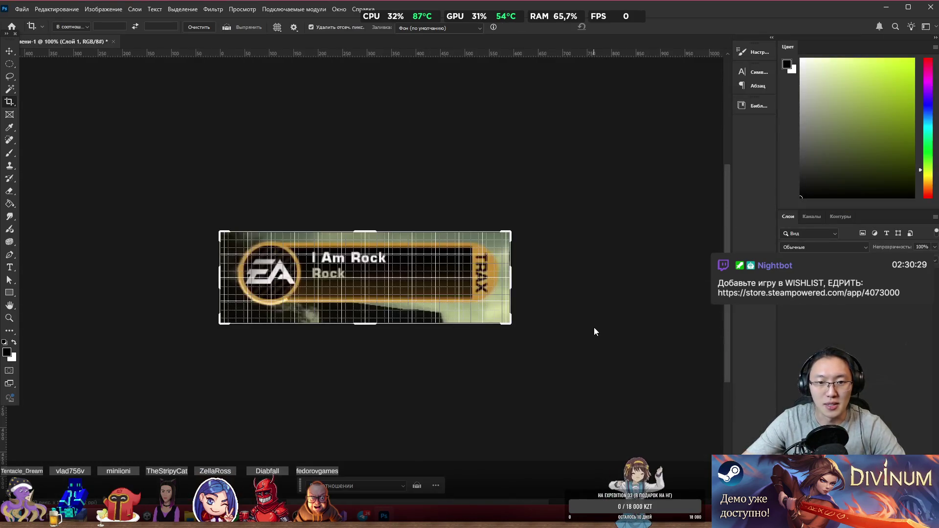
left_click(506, 320)
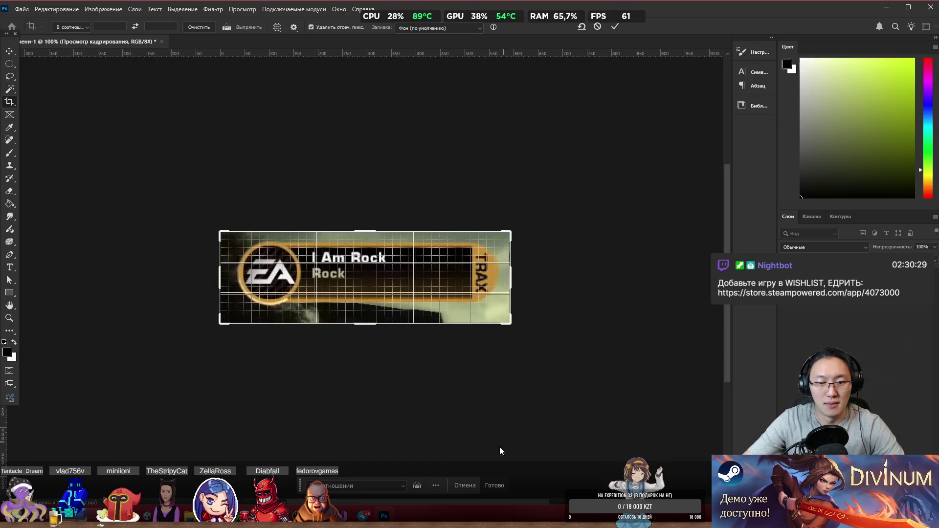
key("Return")
scroll(305, 276, "up", 5)
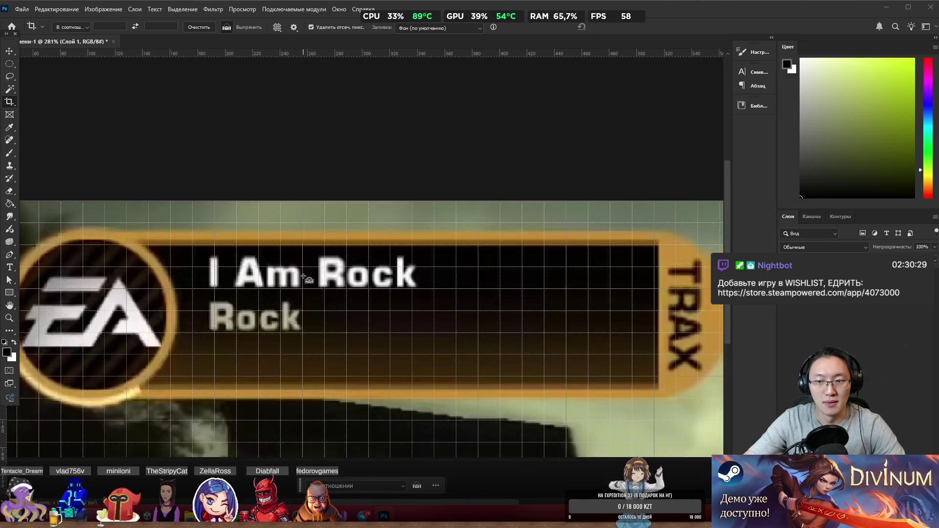
scroll(309, 277, "down", 4)
scroll(234, 289, "up", 2)
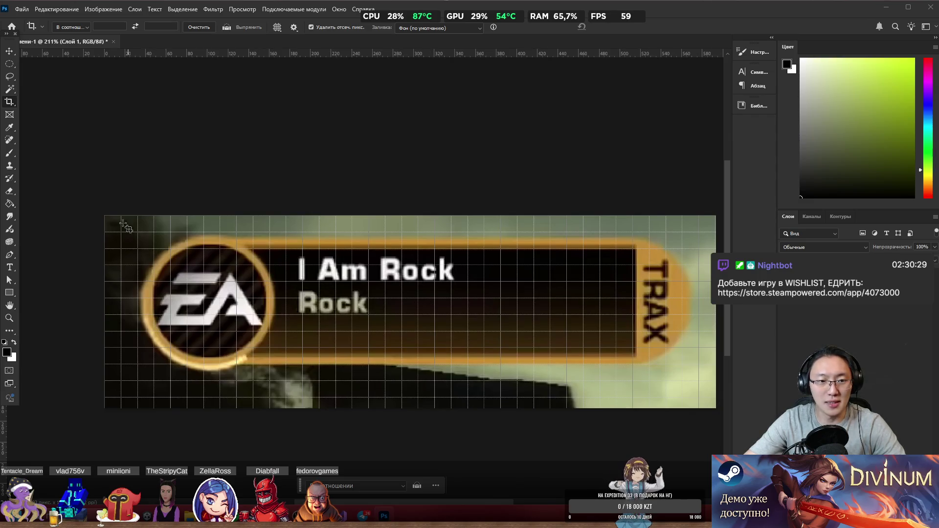
- Add an empty layer above the banner and sample the ring's orange with the Brush
left_click(821, 274)
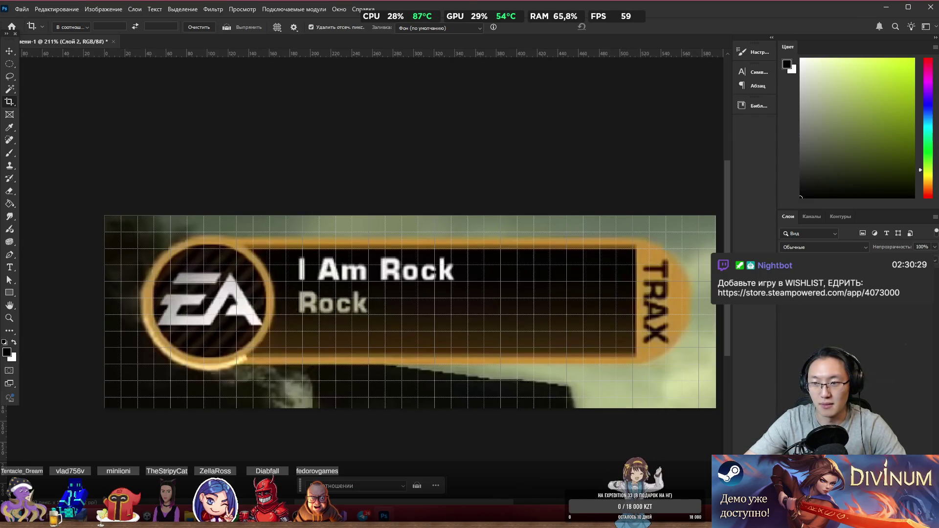
key("b")
left_click(215, 240, "alt")
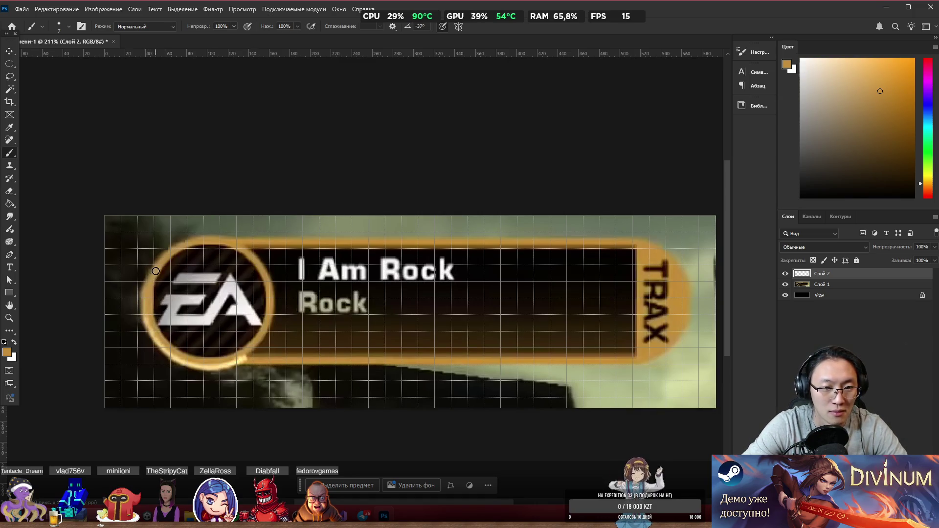
- Trace the logo ring's edges in orange, redoing the stray strokes
mouse_move(150, 330)
left_mouse_down()
mouse_move(190, 367)
mouse_move(234, 367)
mouse_move(262, 338)
mouse_move(268, 308)
left_mouse_up()
key("ctrl+z")
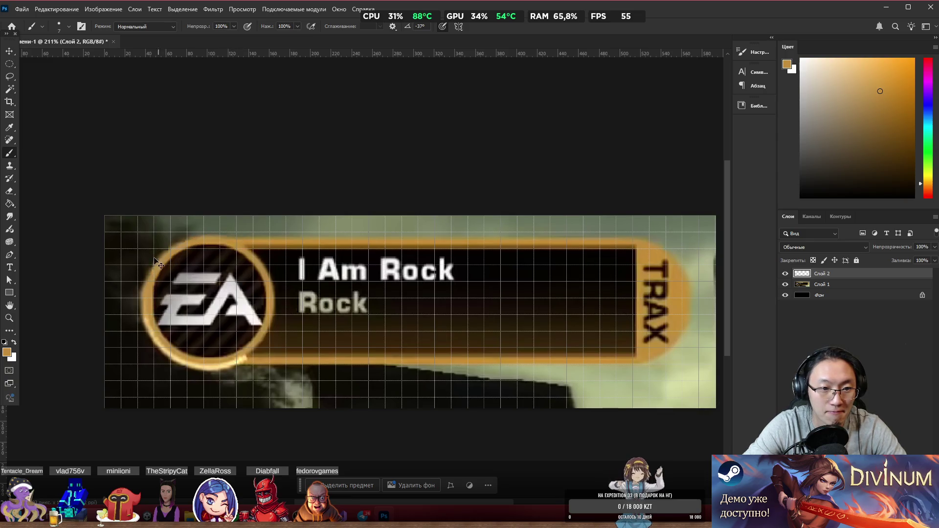
mouse_move(175, 252)
left_mouse_down()
mouse_move(203, 240)
mouse_move(239, 247)
mouse_move(259, 274)
mouse_move(268, 310)
mouse_move(252, 344)
mouse_move(223, 366)
mouse_move(186, 371)
mouse_move(153, 339)
mouse_move(147, 294)
mouse_move(166, 258)
mouse_move(203, 237)
mouse_move(230, 242)
left_mouse_up()
key("ctrl+z")
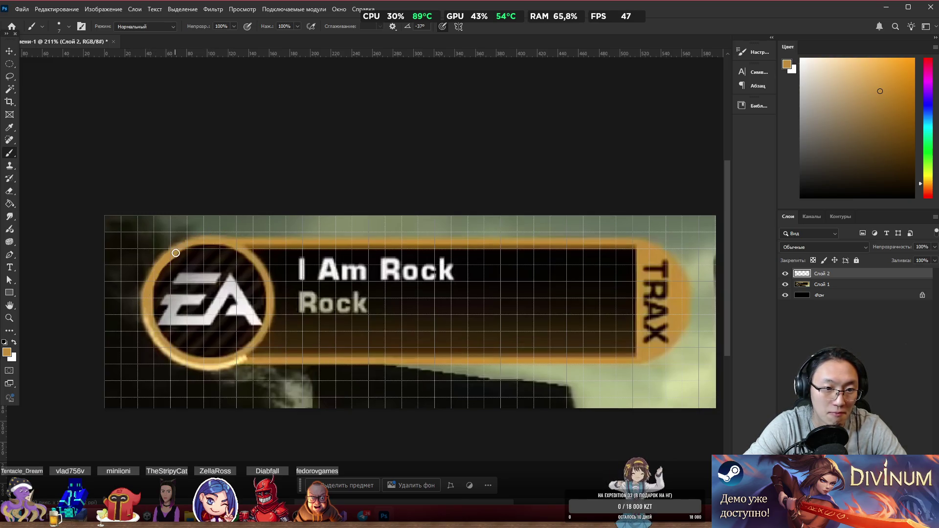
mouse_move(197, 243)
left_mouse_down()
mouse_move(250, 256)
mouse_move(268, 315)
mouse_move(255, 337)
mouse_move(237, 354)
mouse_move(189, 360)
mouse_move(148, 319)
left_mouse_up()
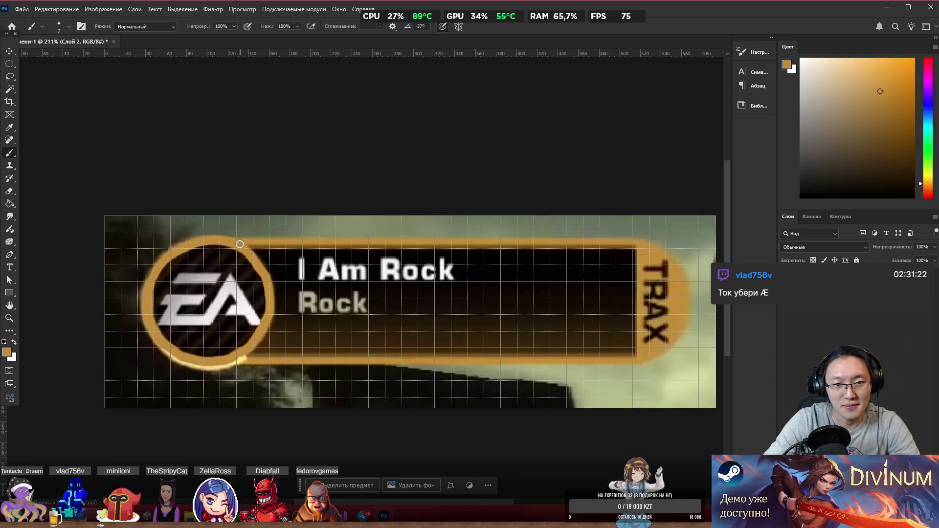
- Paint orange along the top, right and bottom borders and over the TRAX lettering
left_click_drag(275, 242, 666, 251)
left_click_drag(686, 289, 682, 327)
left_click_drag(654, 355, 637, 359)
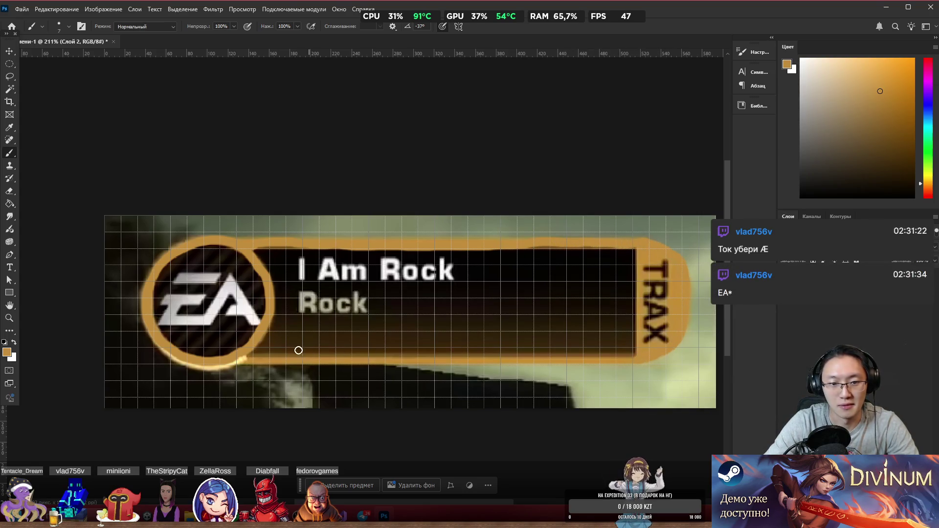
left_click_drag(241, 361, 663, 357)
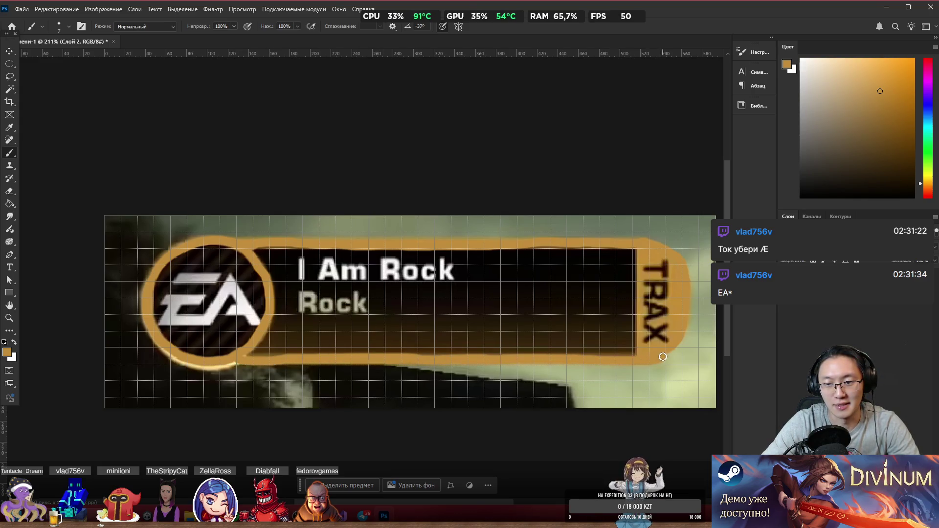
left_click_drag(635, 253, 639, 342)
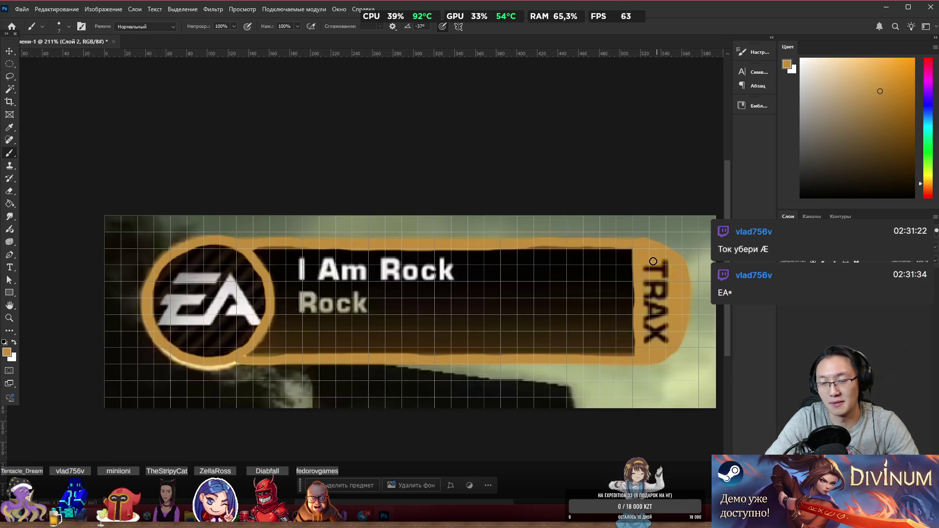
mouse_move(653, 261)
left_mouse_down()
mouse_move(671, 304)
mouse_move(632, 301)
mouse_move(634, 316)
left_mouse_up()
- Switch to black and try lettering on the orange end and over the I, undoing both
key("d")
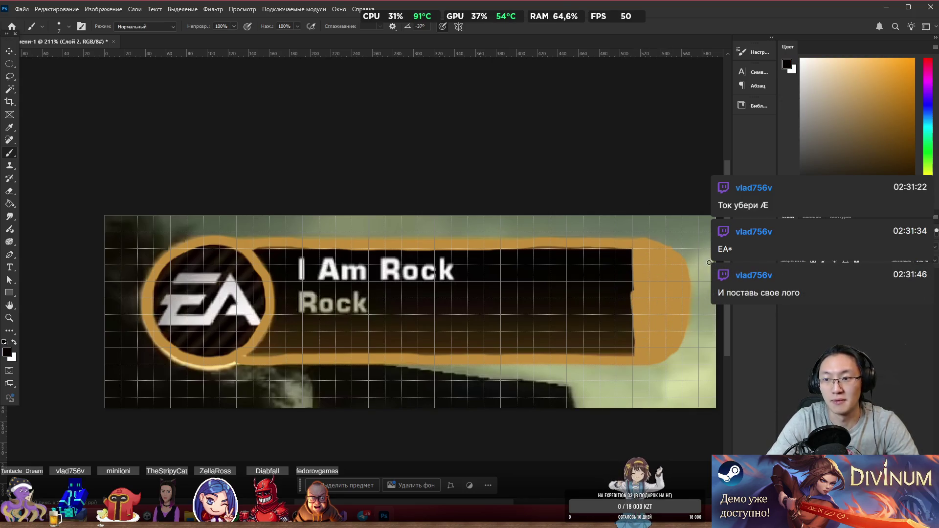
mouse_move(641, 267)
left_mouse_down()
mouse_move(674, 268)
mouse_move(666, 282)
mouse_move(671, 257)
mouse_move(655, 297)
mouse_move(645, 284)
mouse_move(667, 321)
mouse_move(643, 315)
mouse_move(640, 327)
mouse_move(669, 340)
mouse_move(646, 343)
left_mouse_up()
key("ctrl+z")
key("ctrl+z")
key("ctrl+z")
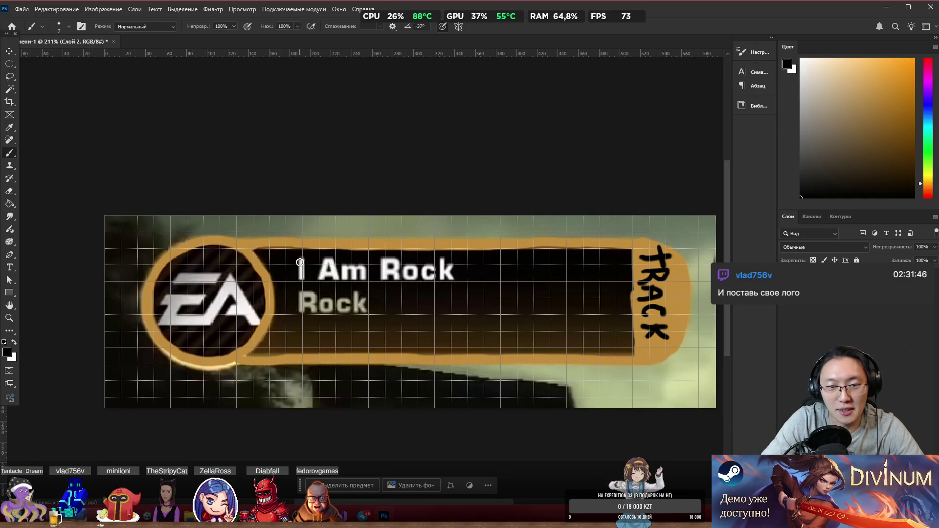
left_click_drag(301, 259, 301, 279)
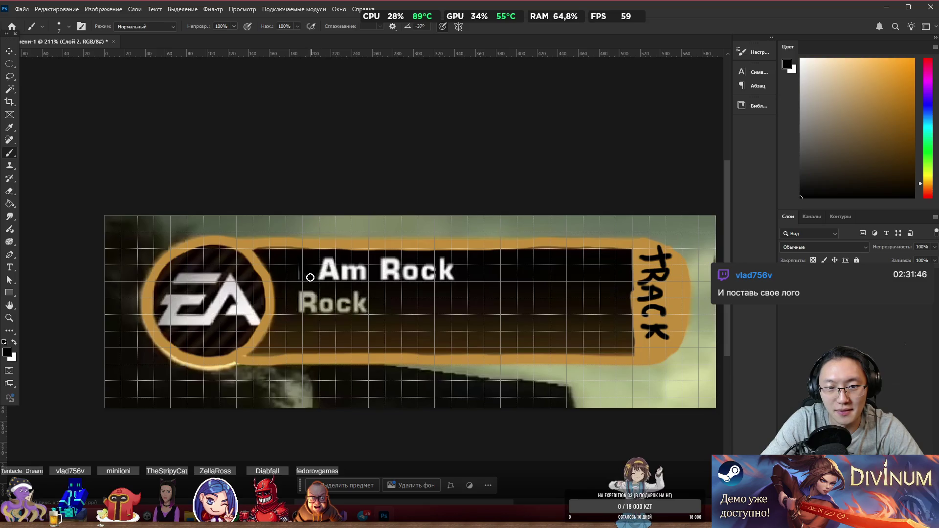
key("ctrl+z")
- Set black as paint colour and add Слой 3 below Слой 2
key("x")
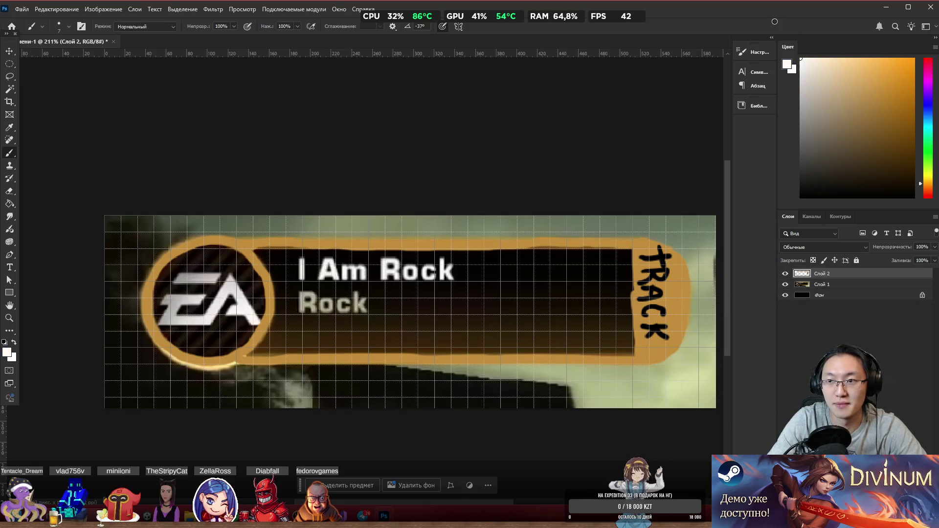
key("x")
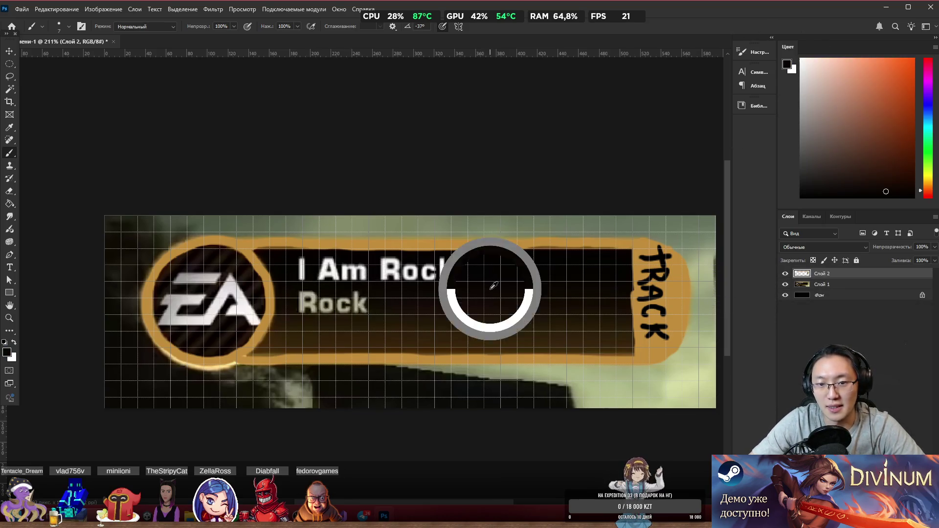
key("ctrl+shift+alt+n")
mouse_move(841, 275)
left_mouse_down()
mouse_move(844, 291)
mouse_move(838, 284)
left_mouse_up()
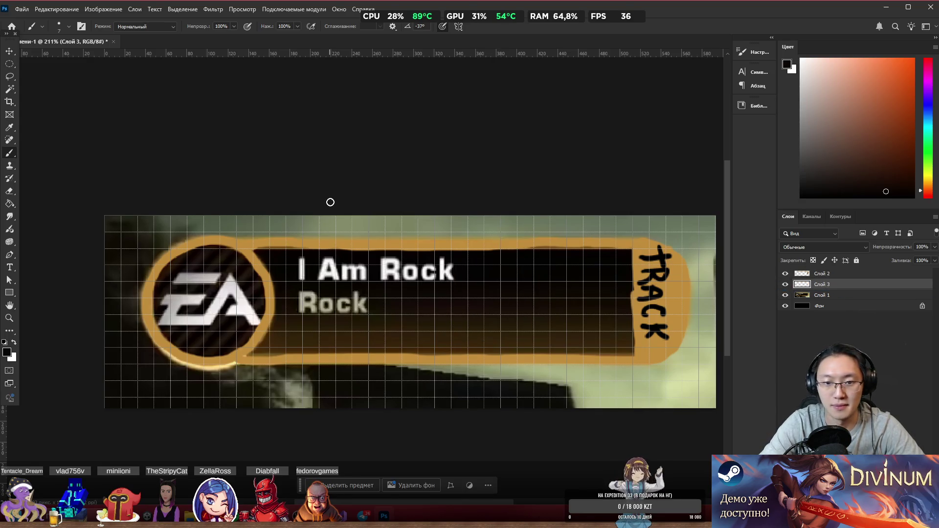
- Brush black over the I Am Rock text, EA logo and bottom orange patches
mouse_move(283, 313)
left_mouse_down()
mouse_move(281, 305)
mouse_move(245, 356)
mouse_move(364, 348)
mouse_move(274, 353)
mouse_move(308, 298)
mouse_move(285, 324)
left_mouse_up()
mouse_move(275, 260)
left_mouse_down()
mouse_move(305, 296)
mouse_move(432, 325)
mouse_move(521, 270)
mouse_move(603, 308)
mouse_move(633, 295)
mouse_move(634, 342)
mouse_move(306, 337)
mouse_move(590, 319)
left_mouse_up()
mouse_move(581, 271)
left_mouse_down()
mouse_move(377, 260)
mouse_move(489, 280)
mouse_move(304, 270)
left_mouse_up()
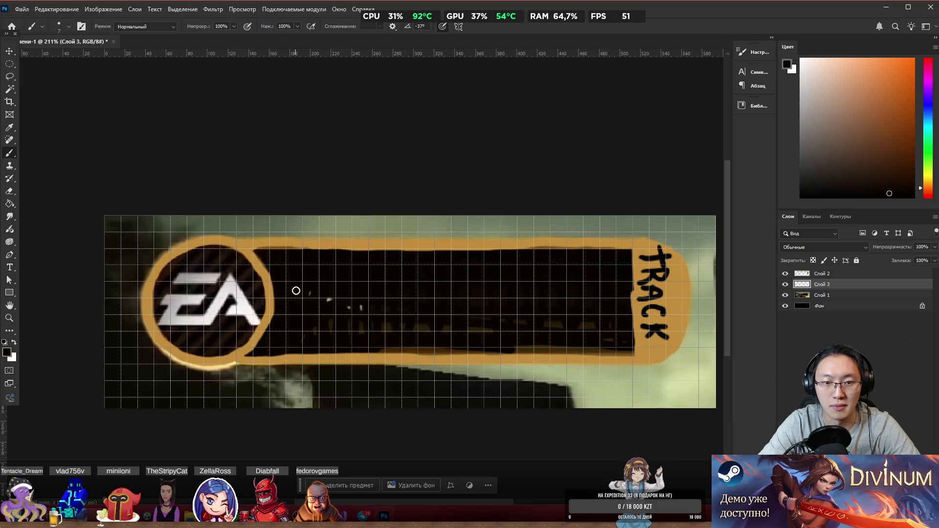
mouse_move(262, 342)
left_mouse_down()
mouse_move(250, 338)
mouse_move(237, 292)
mouse_move(182, 329)
mouse_move(203, 266)
mouse_move(157, 315)
mouse_move(195, 350)
mouse_move(182, 329)
left_mouse_up()
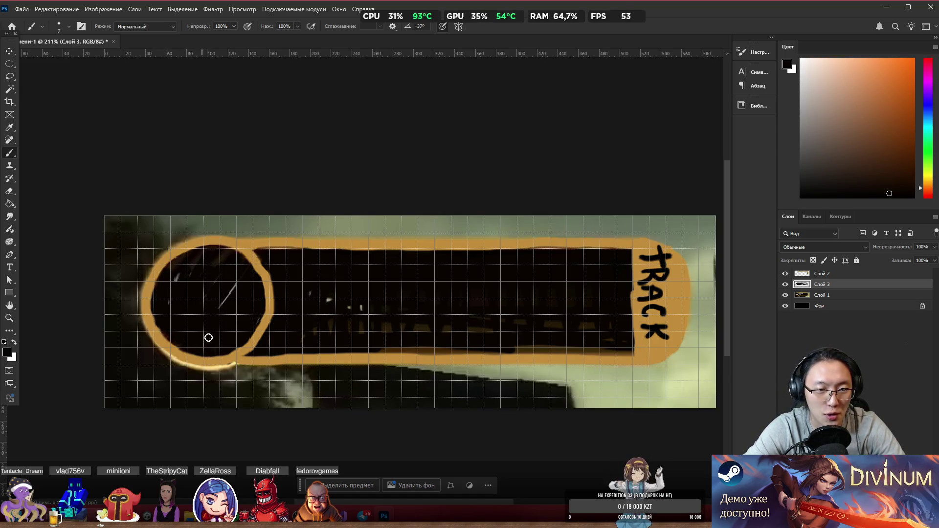
mouse_move(244, 286)
left_mouse_down()
mouse_move(211, 260)
mouse_move(254, 310)
mouse_move(253, 287)
left_mouse_up()
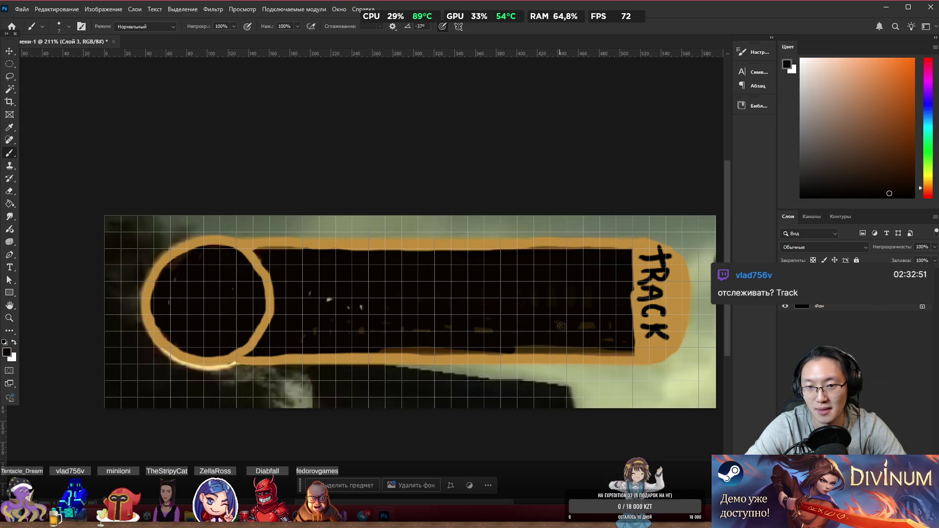
mouse_move(628, 351)
left_mouse_down()
mouse_move(537, 346)
mouse_move(629, 356)
left_mouse_up()
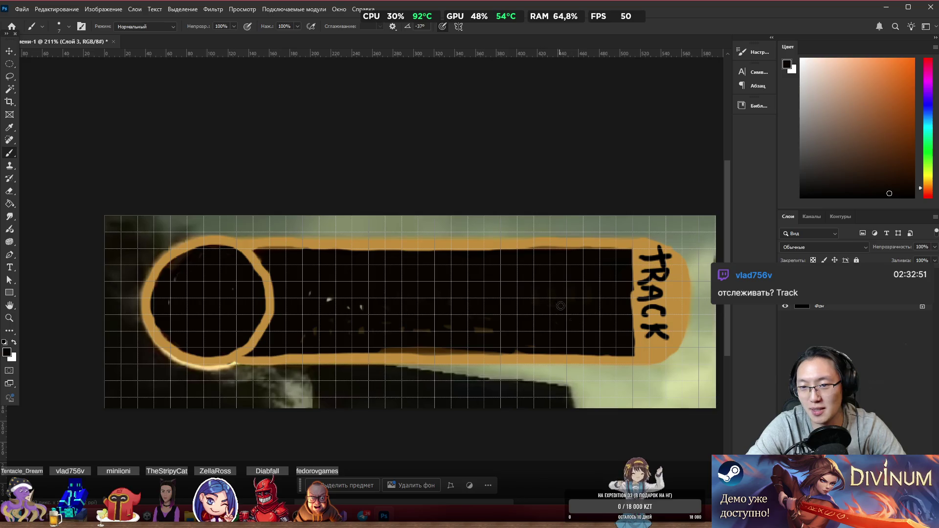
mouse_move(526, 349)
left_mouse_down()
mouse_move(372, 351)
mouse_move(503, 349)
mouse_move(484, 332)
mouse_move(349, 322)
mouse_move(311, 298)
left_mouse_up()
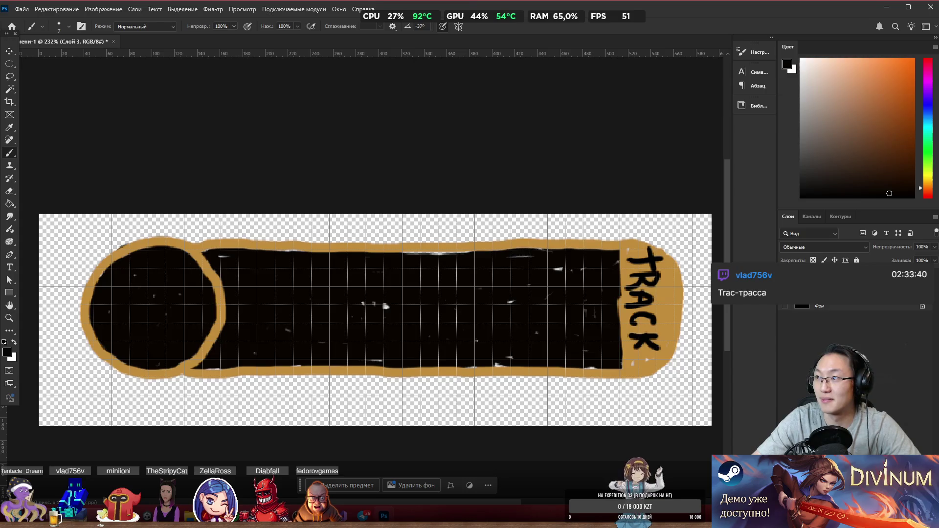
key("alt+Tab")
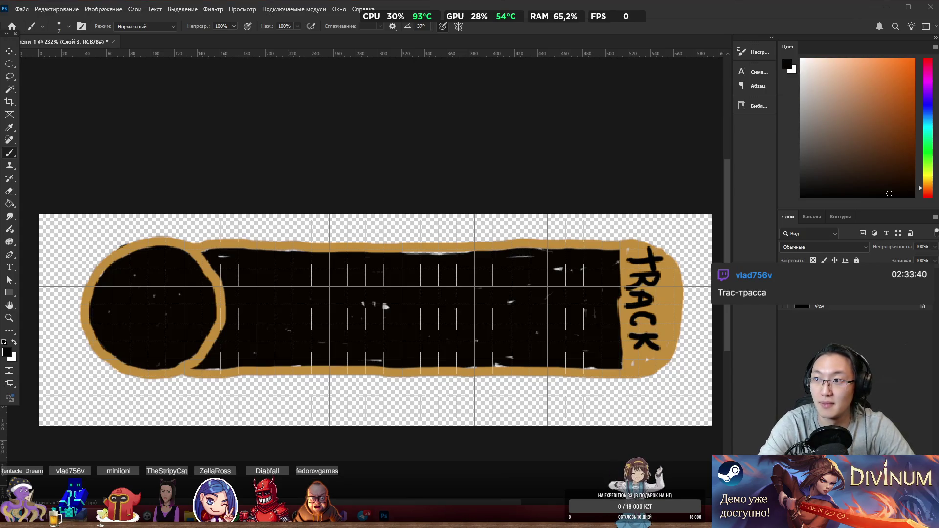
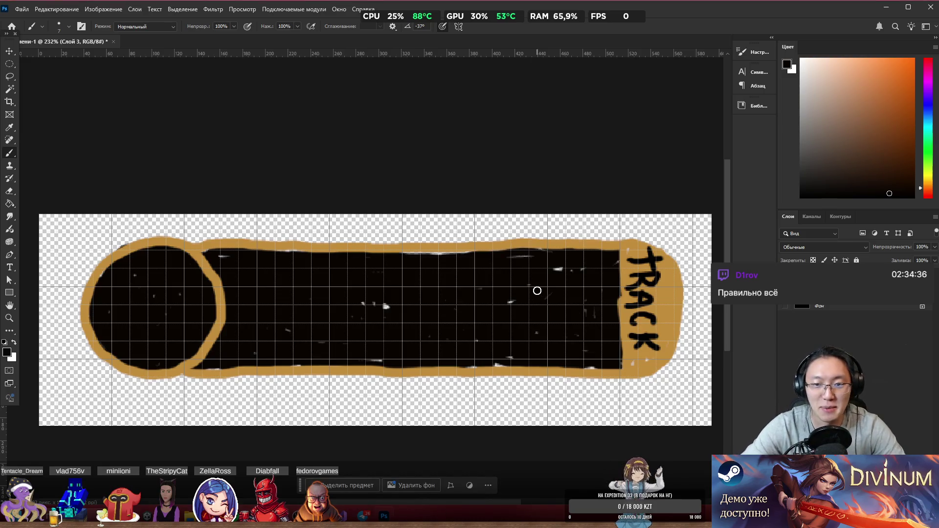
- Touch up the banner's top edge and paint a white TD inside the black circle
left_click_drag(398, 237, 492, 235)
key("e")
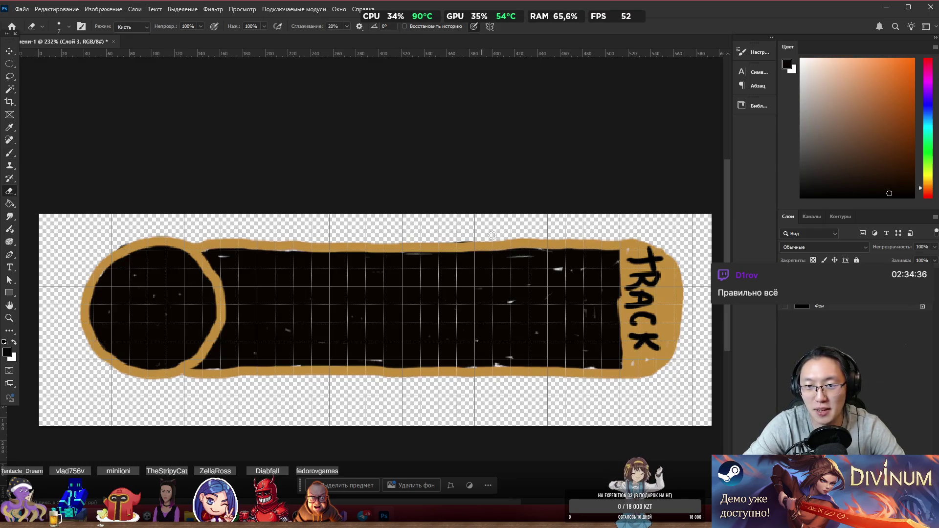
key("b")
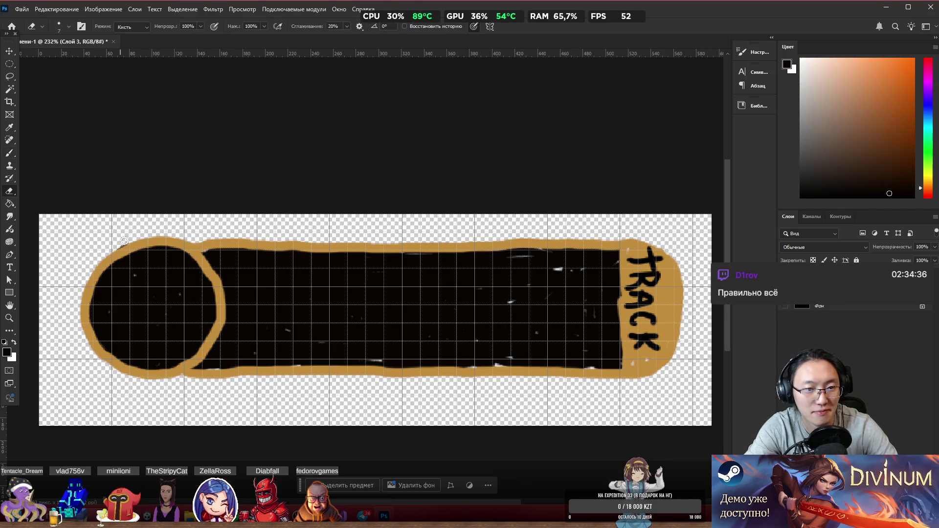
key("x")
mouse_move(116, 281)
left_mouse_down()
mouse_move(137, 331)
mouse_move(122, 294)
mouse_move(161, 292)
mouse_move(170, 337)
left_mouse_up()
mouse_move(172, 288)
left_mouse_down()
mouse_move(203, 306)
mouse_move(171, 340)
mouse_move(171, 289)
mouse_move(174, 337)
left_mouse_up()
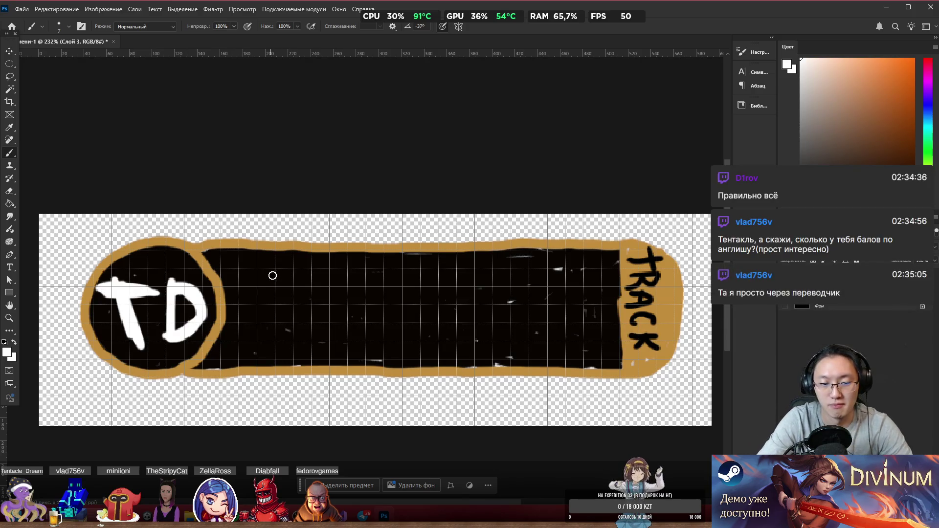
- Hand-letter 'Need for Beer' in white across the black banner
mouse_move(235, 259)
left_mouse_down()
mouse_move(238, 289)
mouse_move(264, 288)
left_mouse_up()
key("ctrl+z")
key("ctrl+z")
mouse_move(233, 259)
left_mouse_down()
mouse_move(234, 295)
mouse_move(261, 291)
mouse_move(263, 252)
mouse_move(274, 283)
mouse_move(323, 291)
left_mouse_up()
key("ctrl+z")
left_click_drag(335, 253, 344, 296)
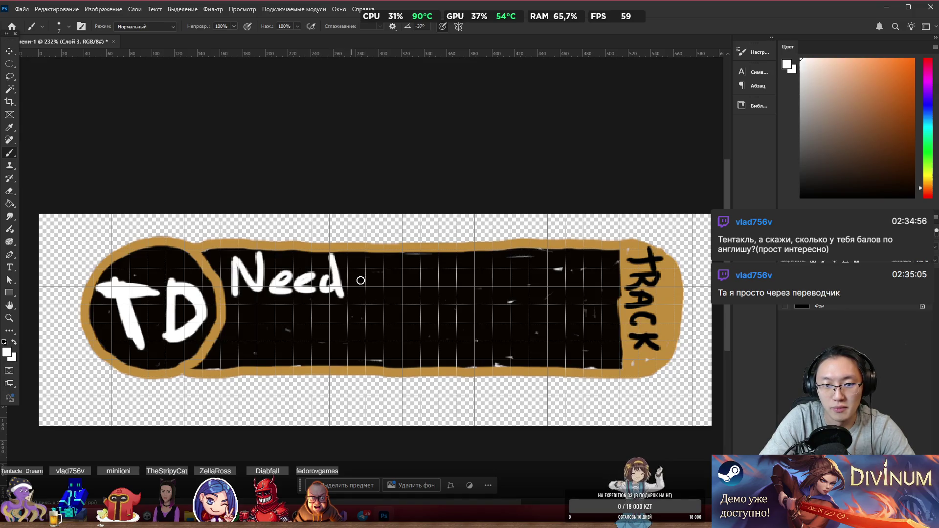
left_click_drag(383, 272, 377, 311)
mouse_move(361, 294)
left_mouse_down()
mouse_move(402, 289)
mouse_move(401, 277)
mouse_move(411, 287)
left_mouse_up()
mouse_move(423, 271)
left_mouse_down()
mouse_move(424, 284)
mouse_move(472, 270)
mouse_move(474, 294)
left_mouse_up()
mouse_move(470, 259)
left_mouse_down()
mouse_move(492, 259)
mouse_move(478, 294)
mouse_move(536, 274)
mouse_move(558, 294)
mouse_move(593, 274)
left_mouse_up()
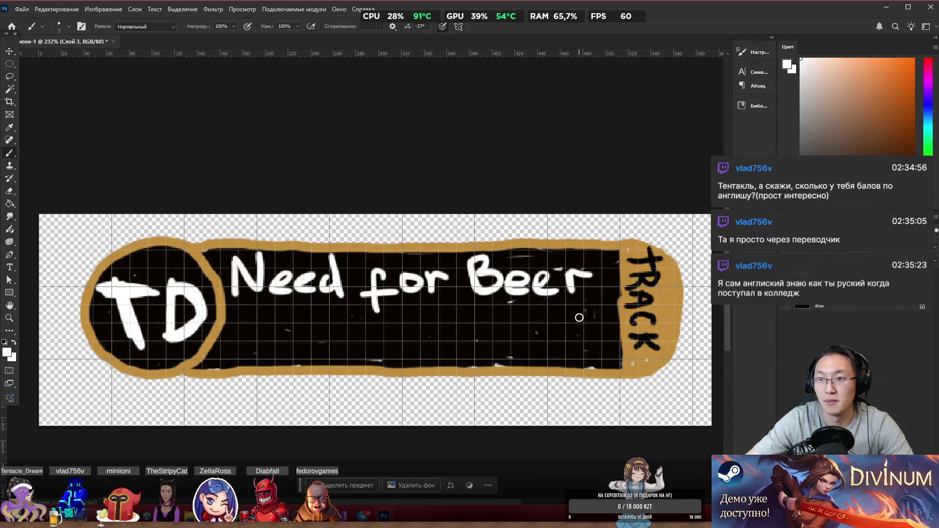
left_click(801, 113)
- Shrink the brush to 5 px and start the grey signature beneath 'Need'
right_click(453, 236, "alt")
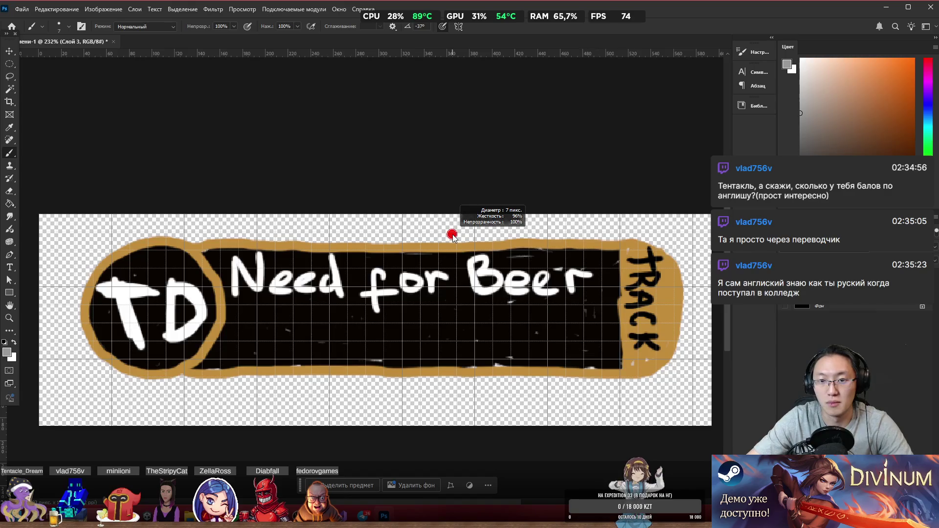
left_click_drag(452, 236, 451, 236)
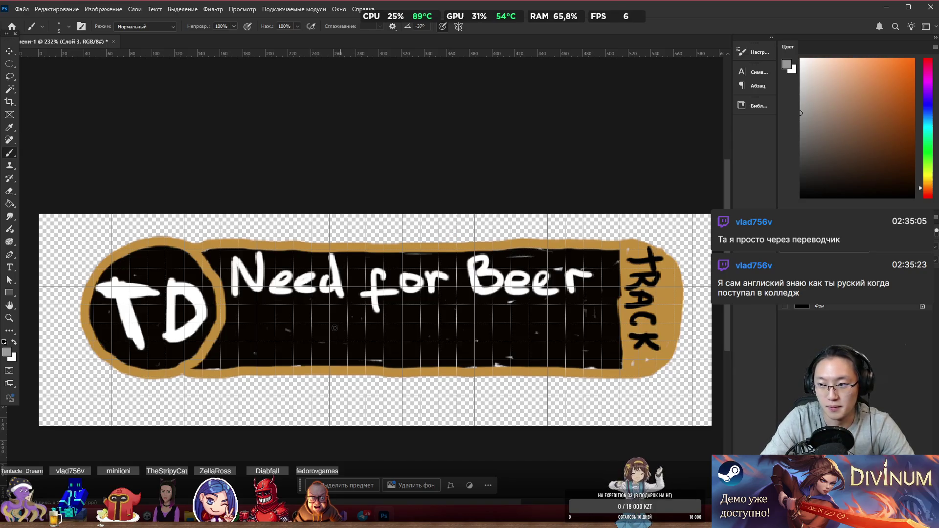
mouse_move(240, 317)
left_mouse_down()
mouse_move(282, 313)
mouse_move(256, 354)
mouse_move(301, 352)
left_mouse_up()
mouse_move(308, 313)
left_mouse_down()
mouse_move(306, 345)
mouse_move(323, 352)
mouse_move(346, 325)
left_mouse_up()
key("ctrl+z")
mouse_move(357, 338)
left_mouse_down()
mouse_move(359, 350)
mouse_move(390, 348)
left_mouse_up()
mouse_move(395, 314)
left_mouse_down()
mouse_move(406, 348)
mouse_move(415, 330)
mouse_move(428, 348)
left_mouse_up()
key("ctrl+z")
key("ctrl+z")
key("ctrl+z")
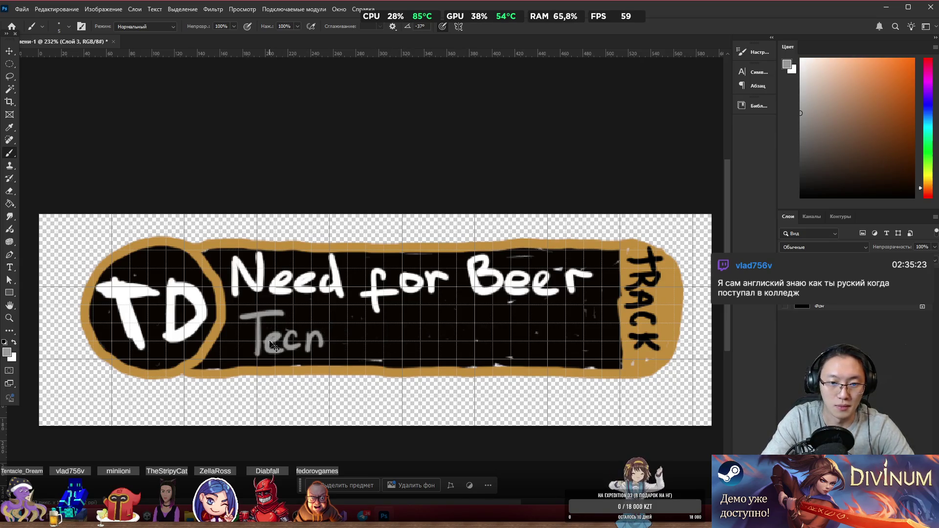
- Finish the grey two-word signature, redoing misdrawn letters
mouse_move(291, 336)
left_mouse_down()
mouse_move(317, 356)
mouse_move(296, 353)
mouse_move(317, 352)
left_mouse_up()
key("ctrl+z")
mouse_move(322, 313)
left_mouse_down()
mouse_move(325, 354)
mouse_move(345, 331)
left_mouse_up()
mouse_move(354, 337)
left_mouse_down()
mouse_move(346, 350)
mouse_move(378, 355)
left_mouse_up()
mouse_move(387, 316)
left_mouse_down()
mouse_move(389, 352)
mouse_move(420, 351)
left_mouse_up()
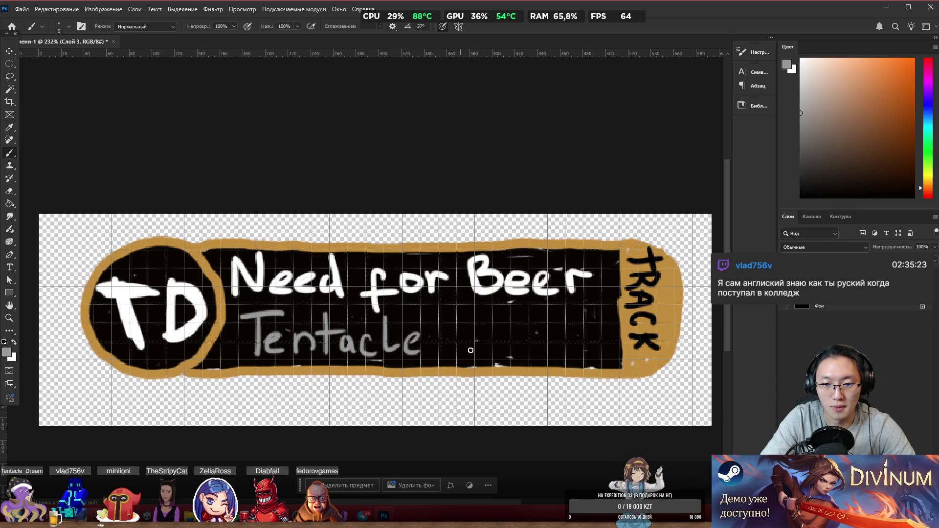
left_click_drag(448, 313, 448, 353)
mouse_move(449, 313)
left_mouse_down()
mouse_move(474, 323)
mouse_move(446, 354)
mouse_move(485, 355)
mouse_move(511, 341)
mouse_move(527, 351)
left_mouse_up()
mouse_move(538, 337)
left_mouse_down()
mouse_move(532, 353)
mouse_move(550, 340)
mouse_move(555, 353)
left_mouse_up()
mouse_move(560, 353)
left_mouse_down()
mouse_move(580, 342)
mouse_move(585, 353)
left_mouse_up()
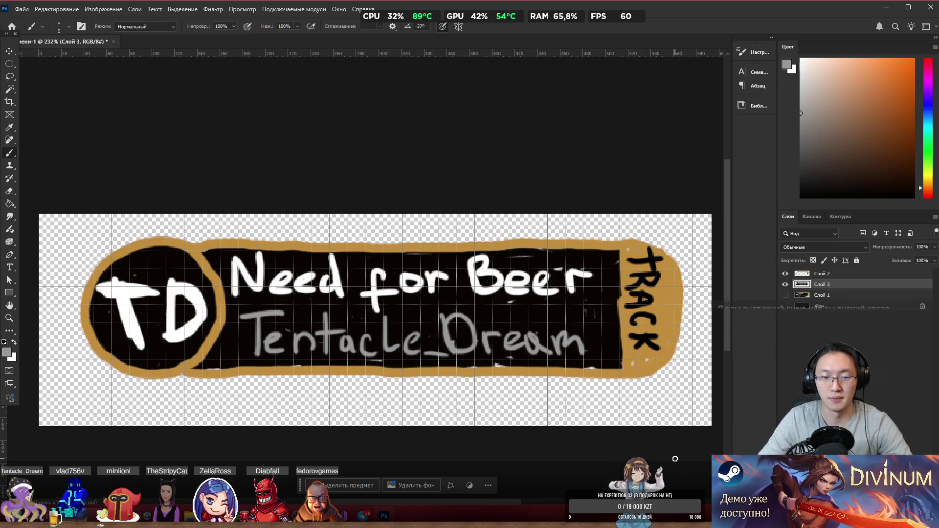
scroll(281, 282, "down", 5)
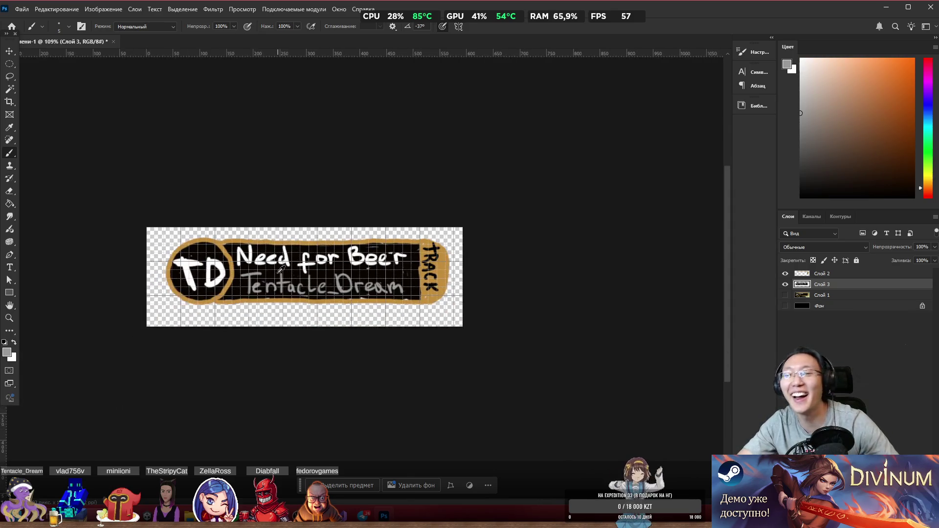
scroll(259, 260, "up", 3)
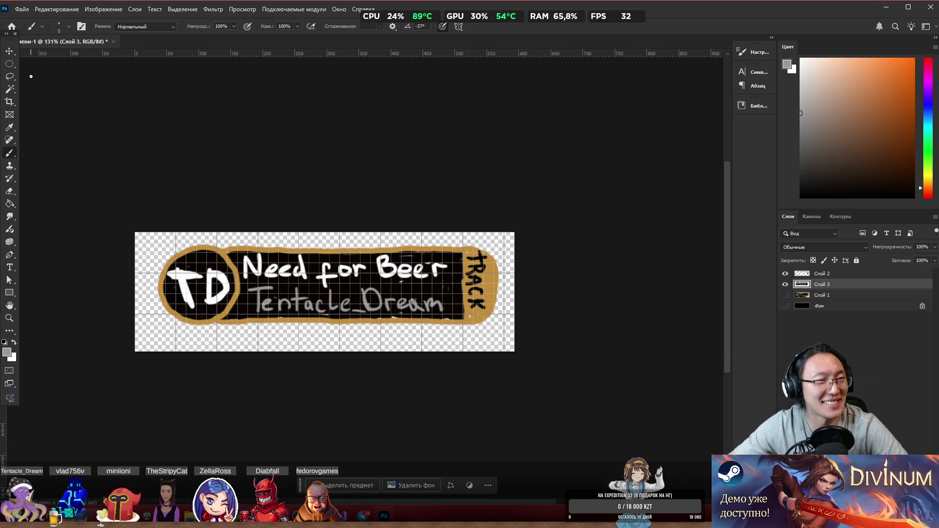
- Export the badge as Track.png into Desktop\_Secret Santa Jam, then close the image without saving
left_click(21, 9)
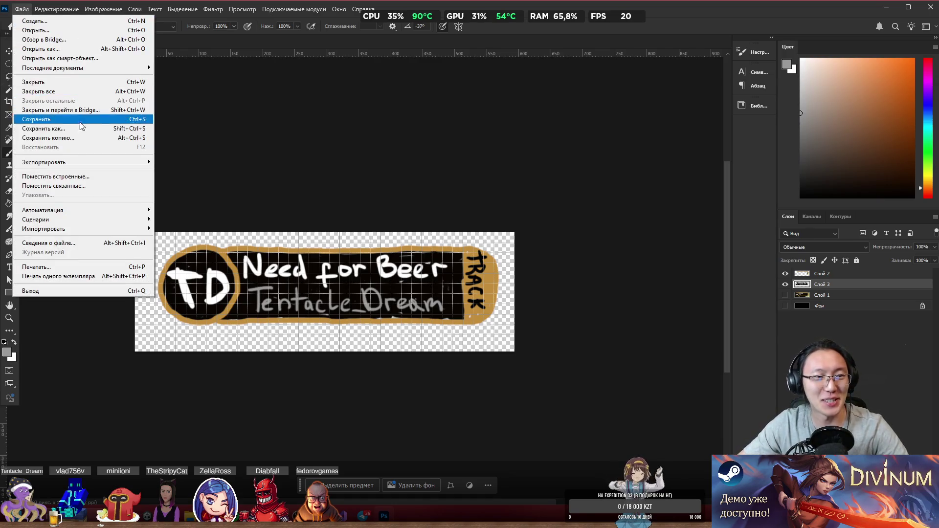
mouse_move(78, 164)
left_click(205, 162)
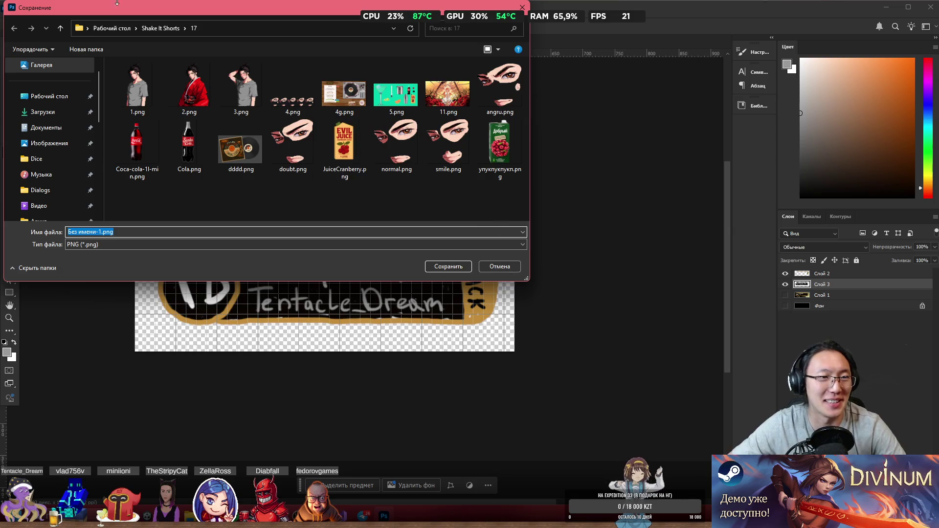
left_click(98, 28)
double_click(137, 87)
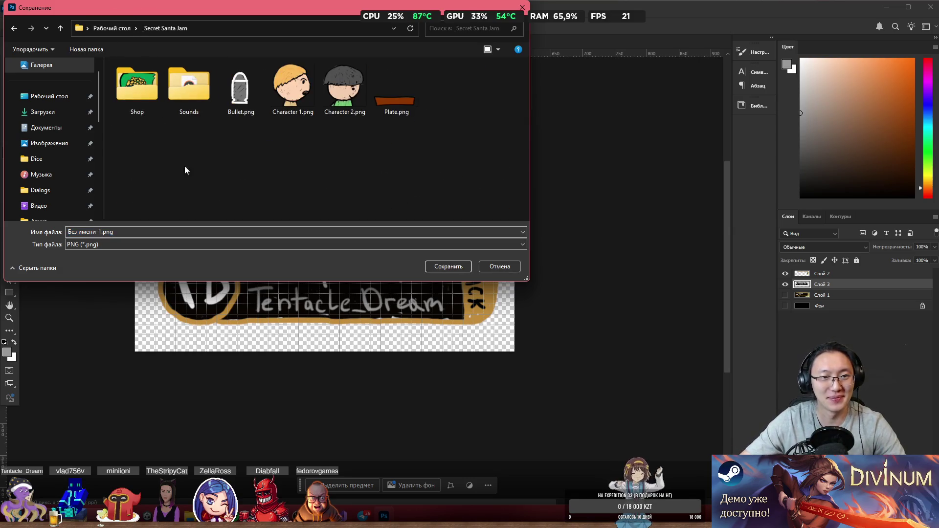
left_click(143, 232)
key("BackSpace")
type("Track")
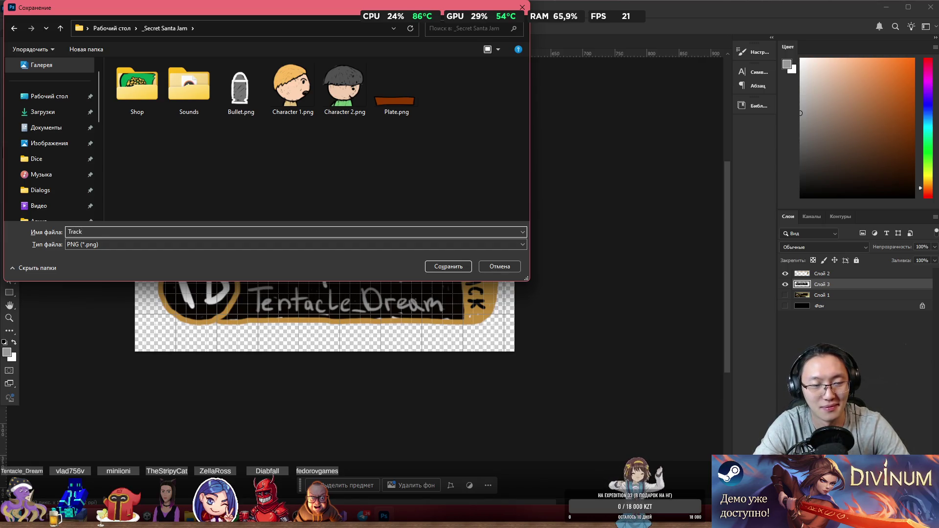
key("Return")
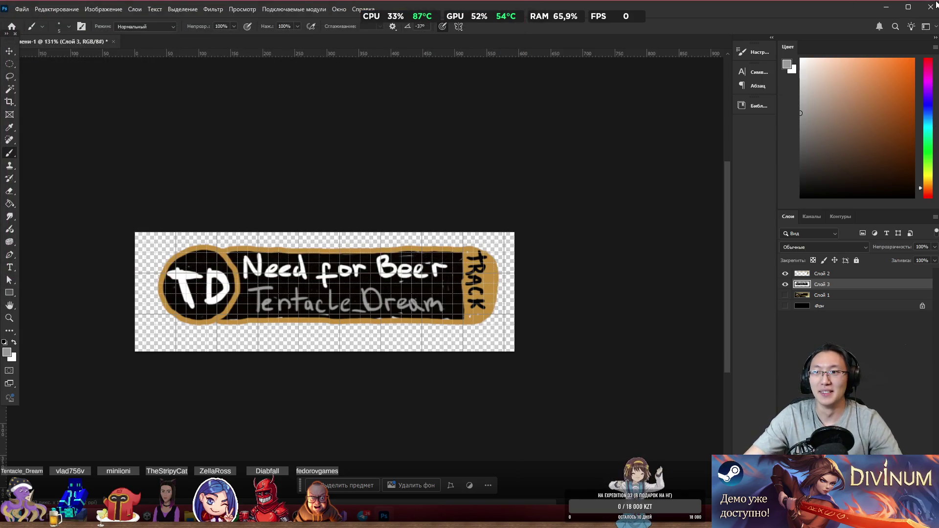
left_click(935, 6)
left_click(497, 193)
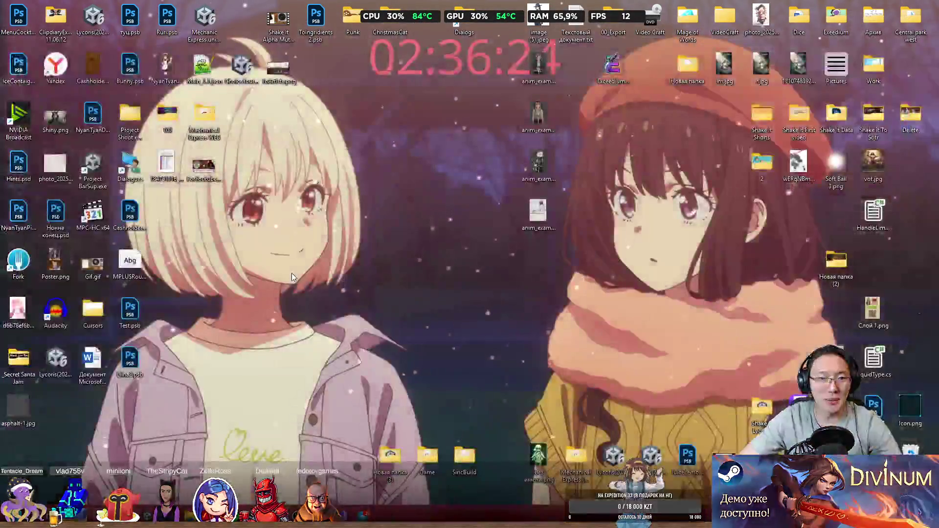
- Return to Unity, clear the Console warning and show the Project browser
key("alt+Tab")
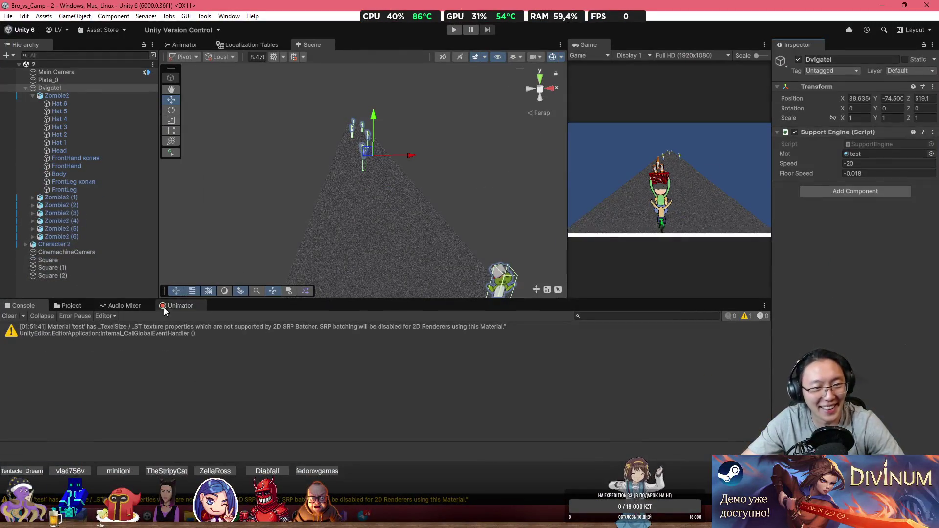
left_click(12, 315)
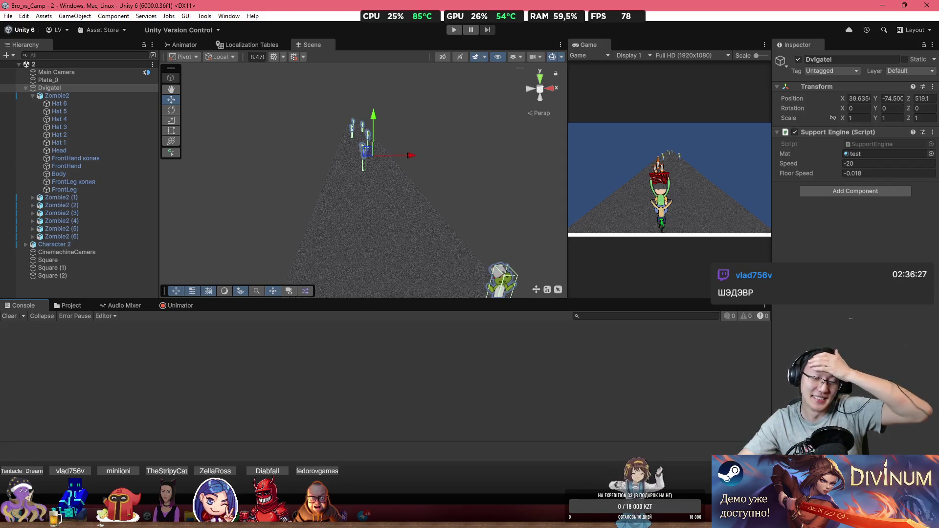
left_click(79, 307)
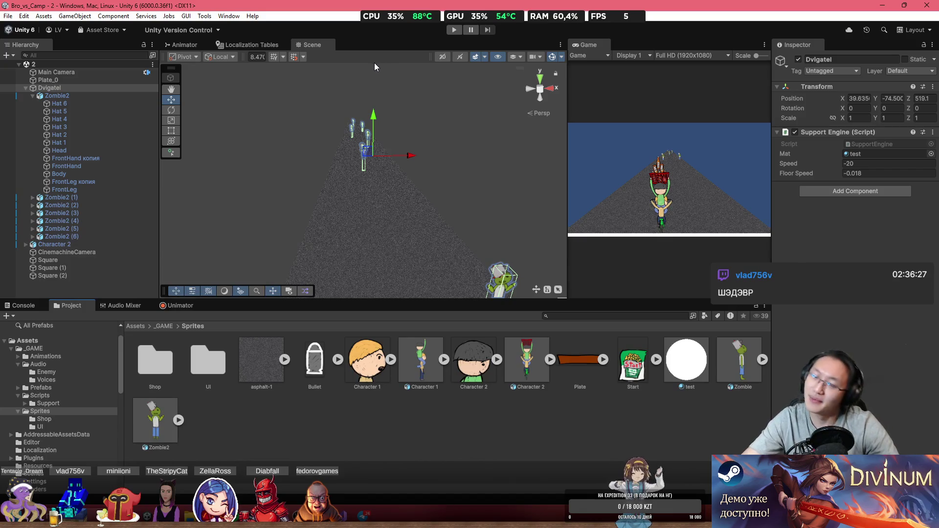
- Orbit the Scene view down the road and select the white Square strip
mouse_move(397, 140)
left_mouse_down()
mouse_move(369, 169)
mouse_move(425, 245)
mouse_move(455, 230)
mouse_move(753, 196)
mouse_move(306, 178)
left_mouse_up()
mouse_move(249, 187)
left_mouse_down()
mouse_move(182, 189)
mouse_move(153, 175)
mouse_move(358, 193)
left_mouse_up()
scroll(356, 195, "up", 5)
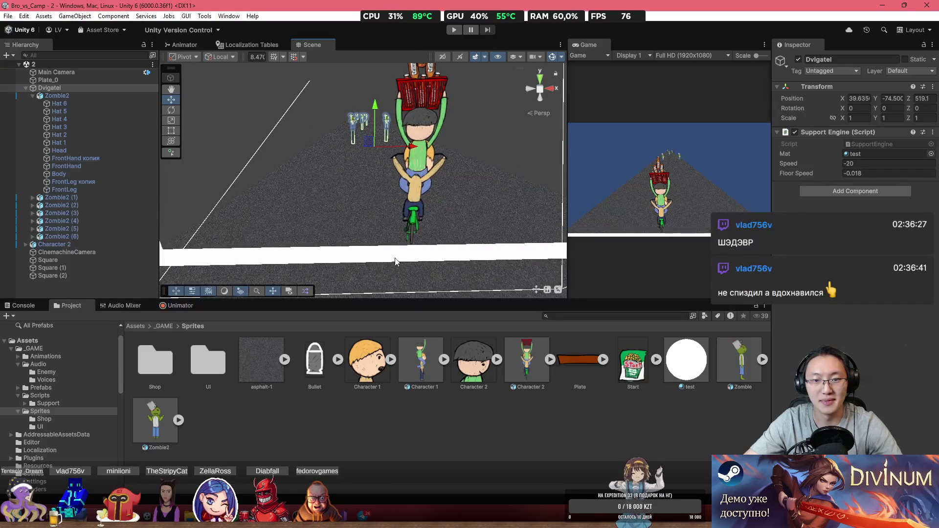
left_click(395, 258)
mouse_move(406, 196)
left_mouse_down()
mouse_move(459, 180)
mouse_move(387, 168)
mouse_move(495, 128)
left_mouse_up()
double_click(588, 44)
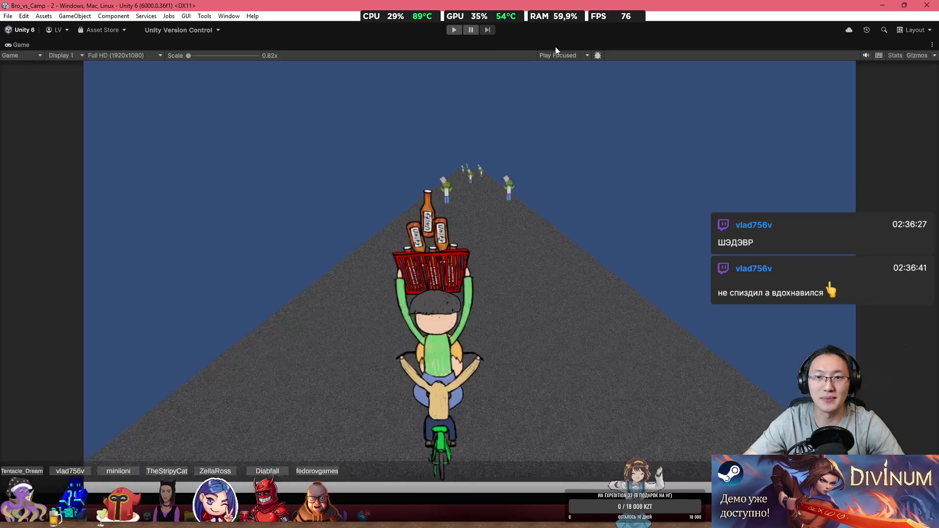
- Run the game in the maximized Game view to watch the cyclist ride, then stop it
left_click(458, 32)
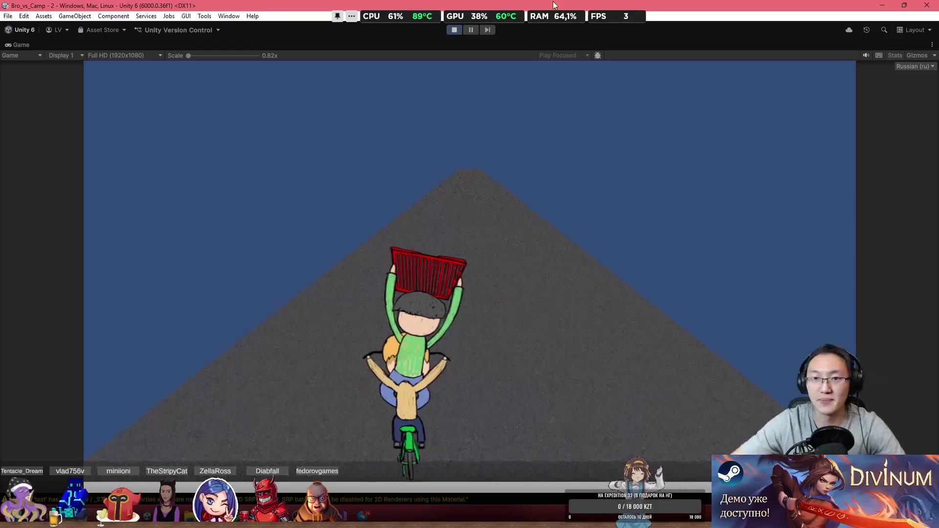
left_click(455, 29)
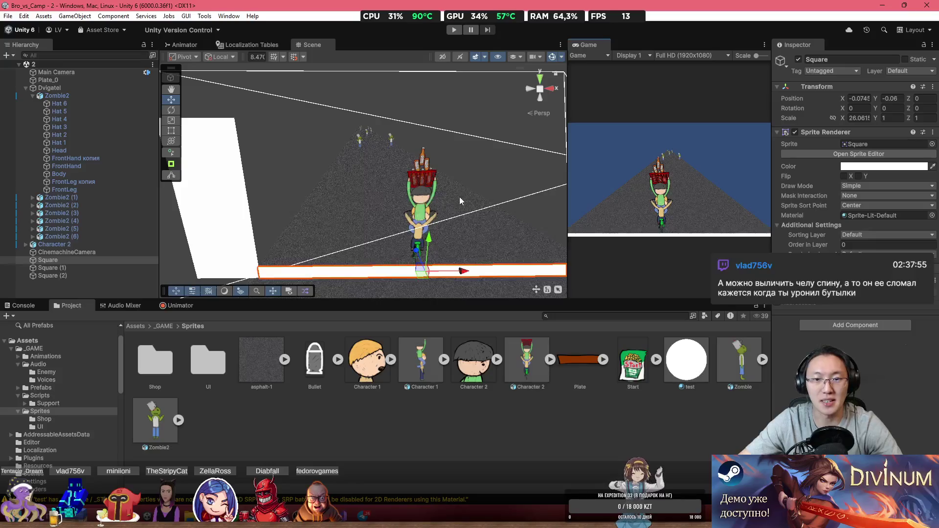
- Trace a scene bottle to its Beer Variant prefab and parent in the Prefabs folder
left_click(425, 162)
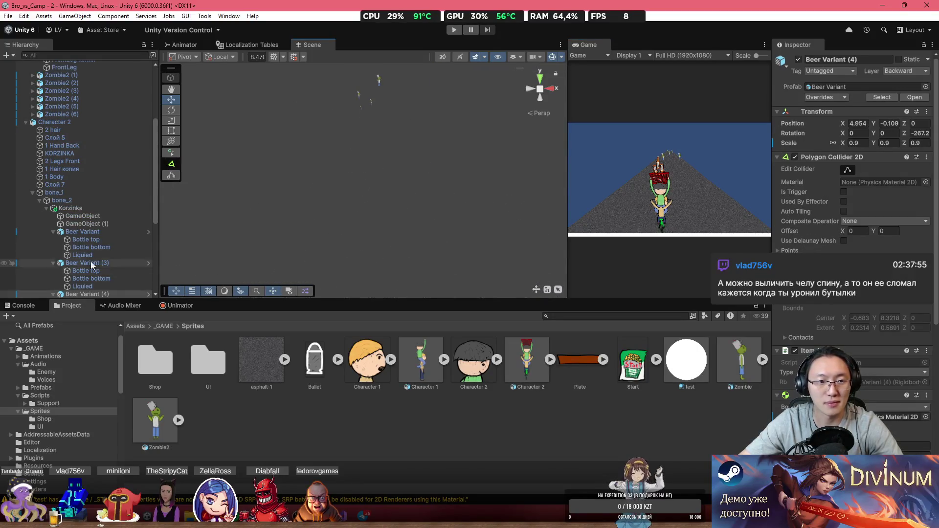
left_click(95, 233)
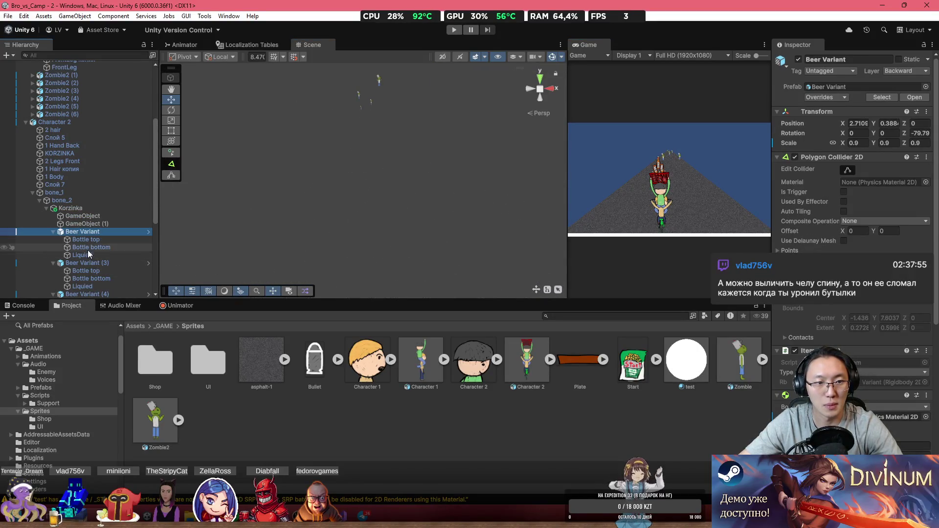
left_click(829, 86)
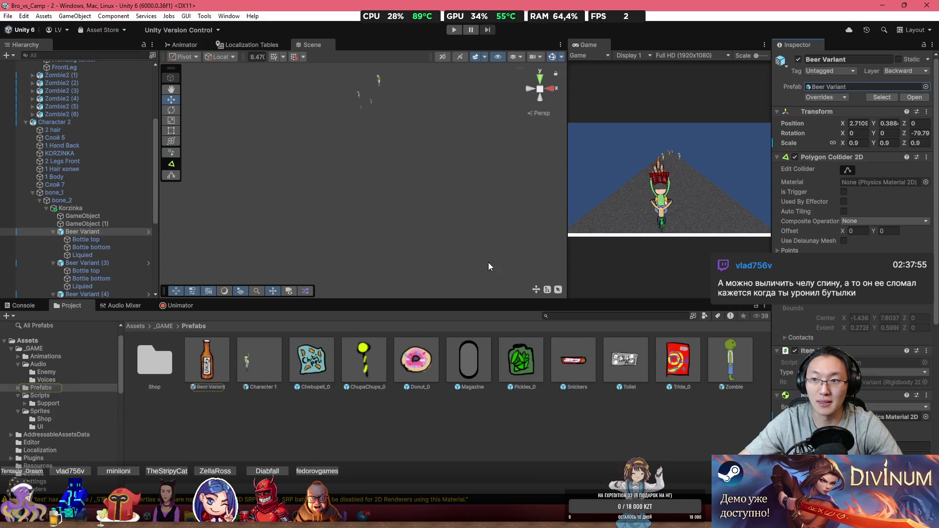
left_click(225, 356)
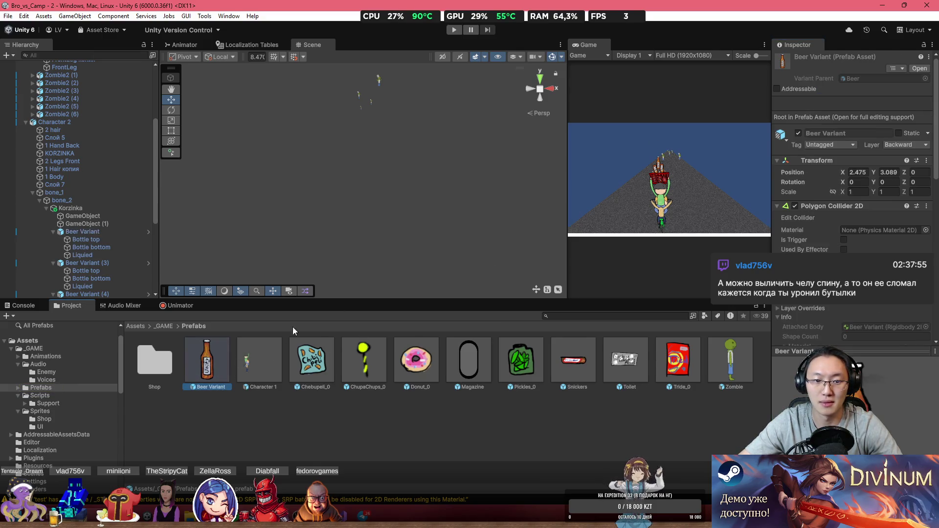
left_click(869, 76)
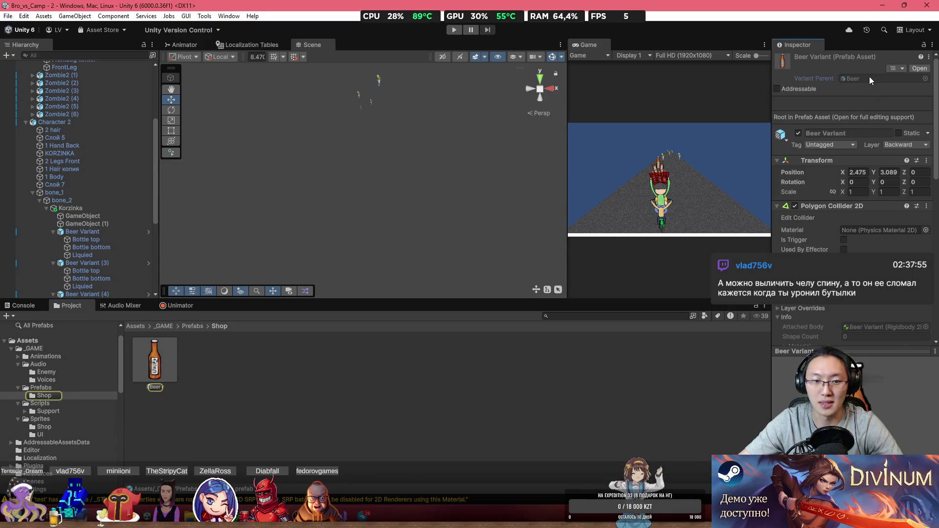
left_click(185, 327)
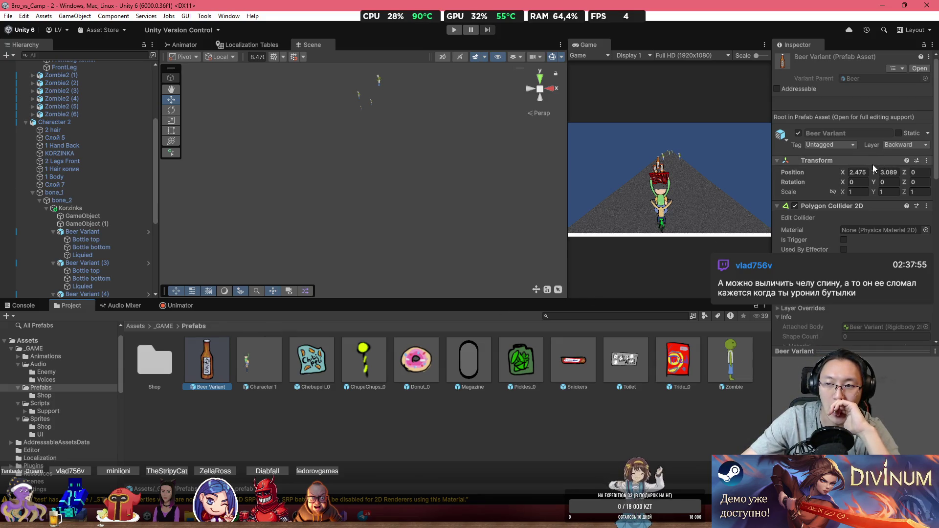
scroll(841, 330, "down", 10)
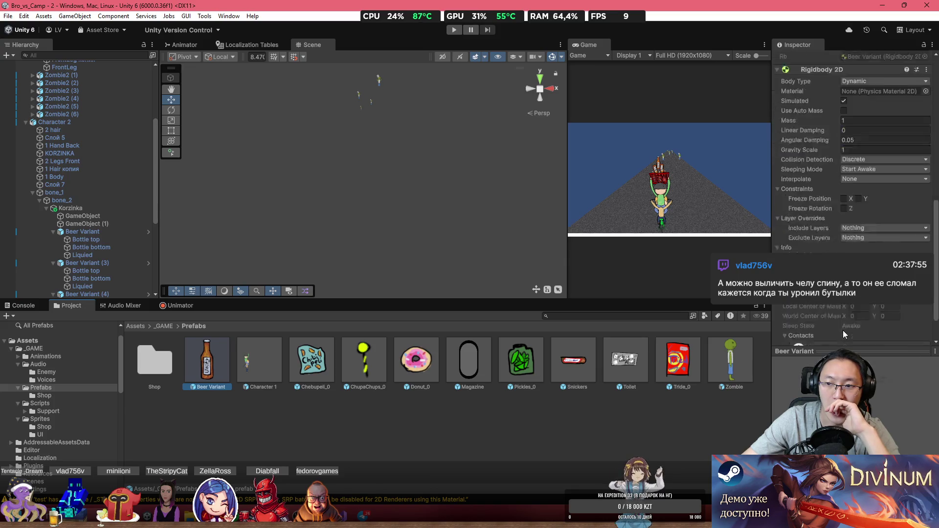
- Search Add Component for 'Anim', then switch to the Unimator timeline
left_click(849, 333)
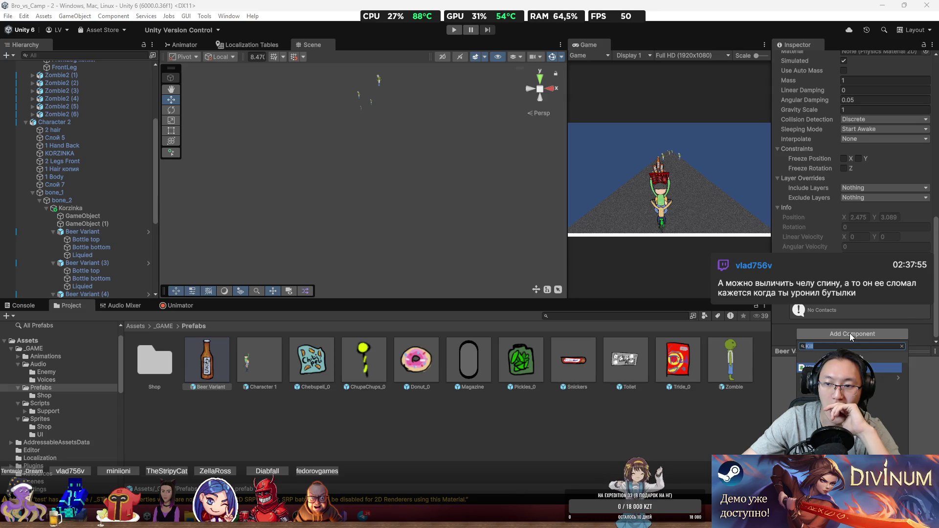
type("Anim")
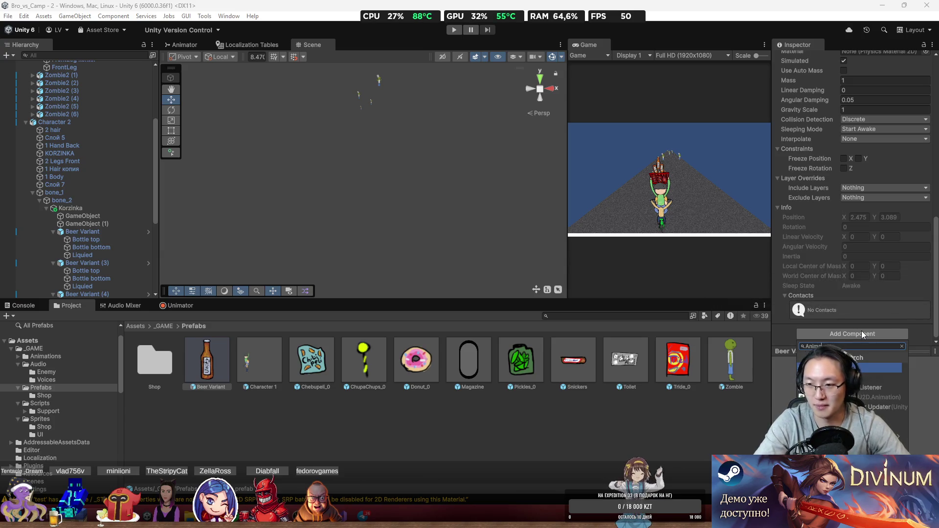
key("Down")
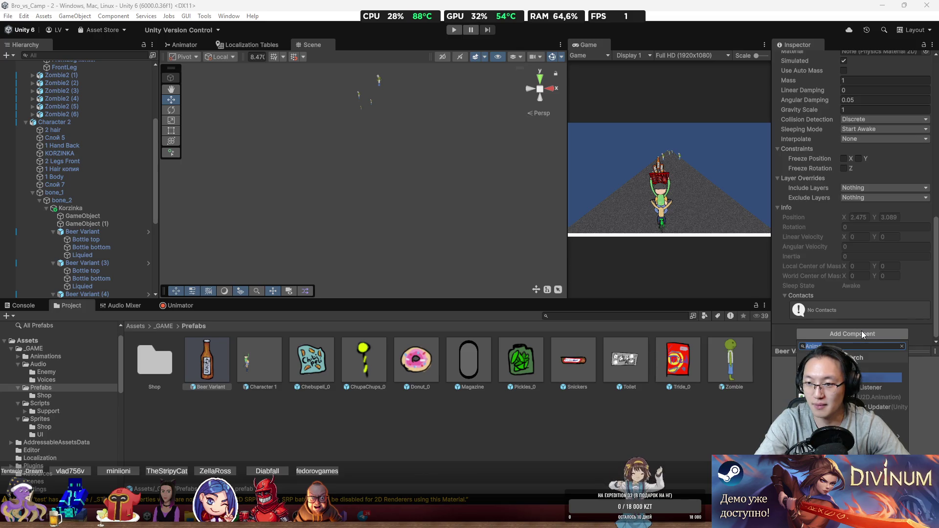
key("Up")
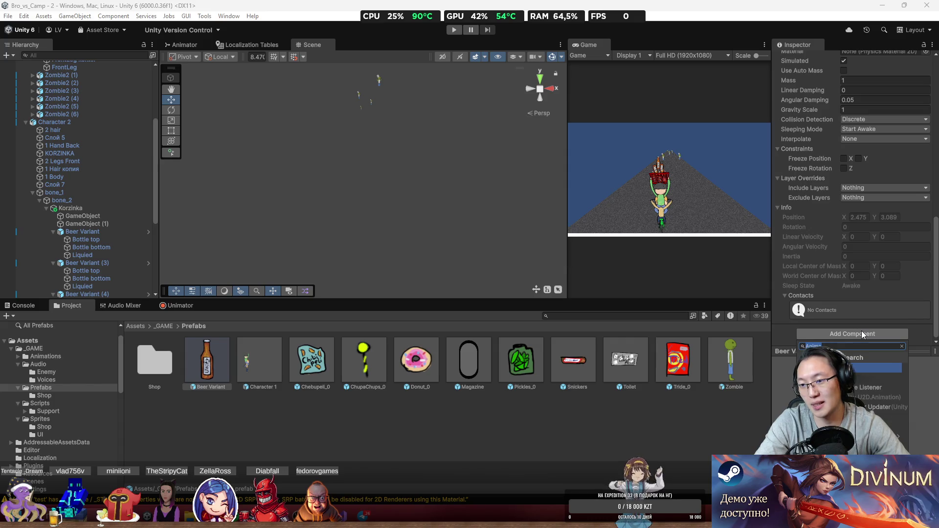
left_click(180, 305)
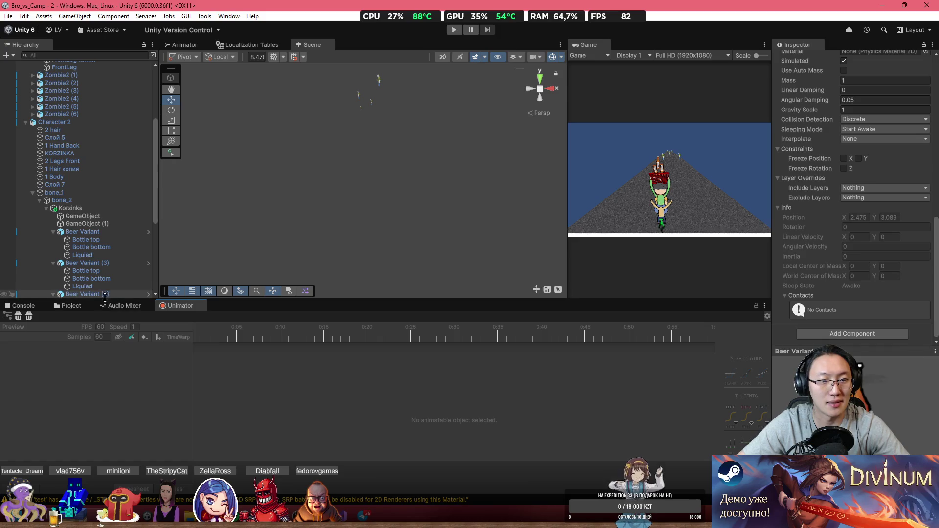
- Open the Beer Variant prefab for editing with the Unimator timeline showing
left_click(72, 307)
double_click(200, 362)
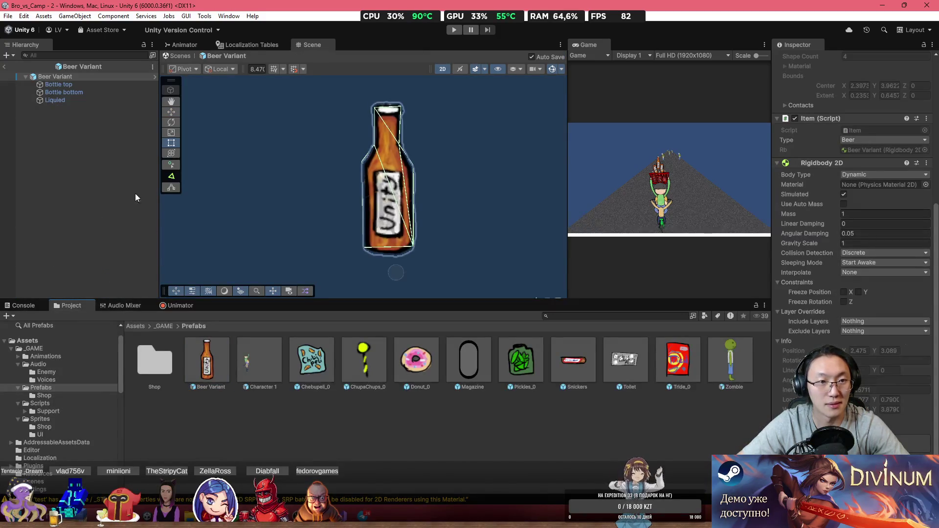
left_click(179, 305)
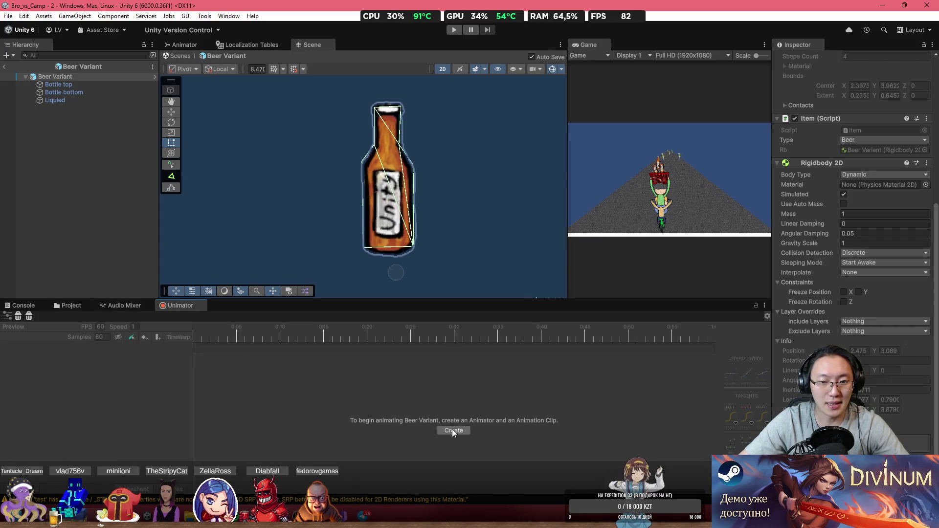
- Create a Broke clip in a new Bottle folder under _GAME/Animations and enable recording
left_click(452, 430)
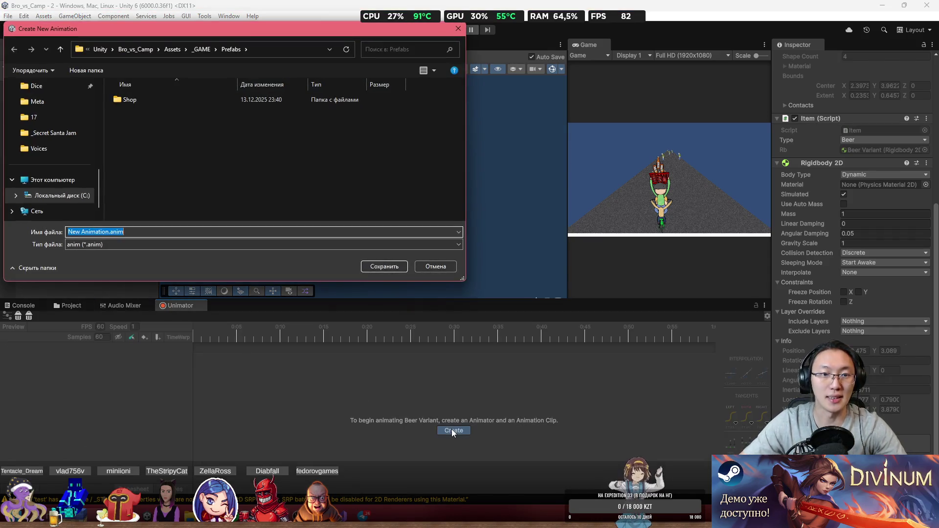
left_click(200, 50)
double_click(138, 97)
right_click(251, 196)
mouse_move(342, 332)
left_click(445, 329)
type("Bot")
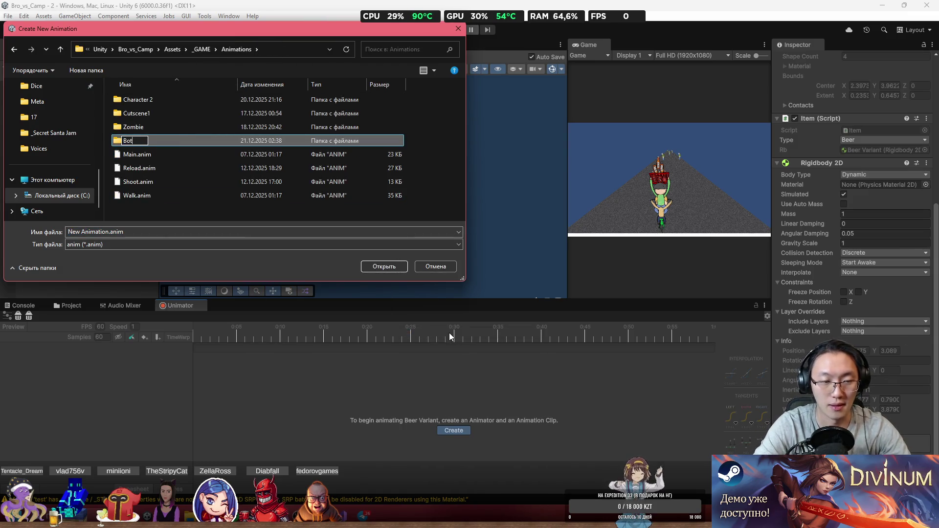
key("Return")
key("Return")
type("Broke")
key("Return")
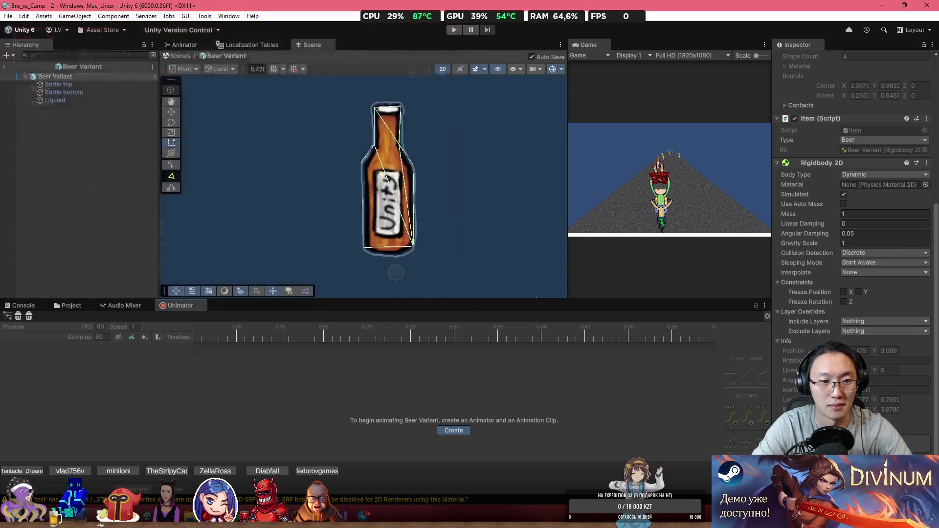
left_click(383, 467)
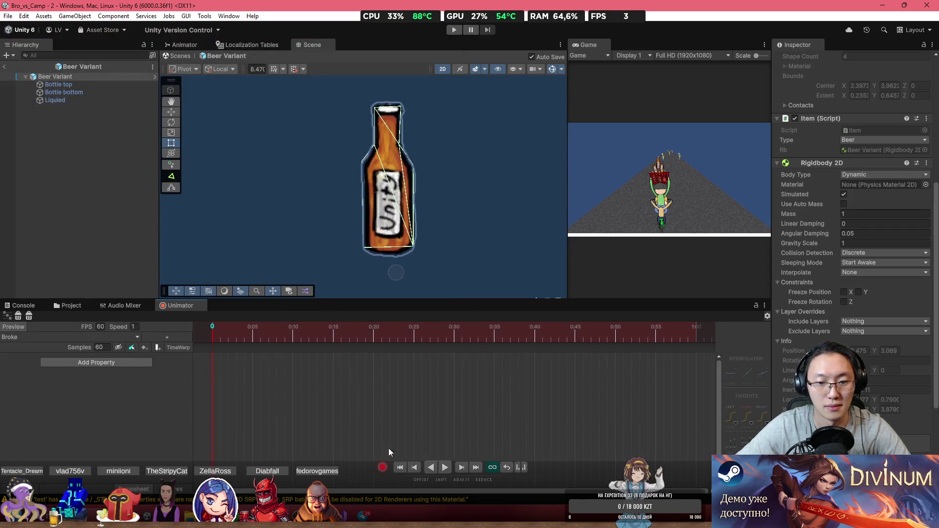
left_click(58, 84)
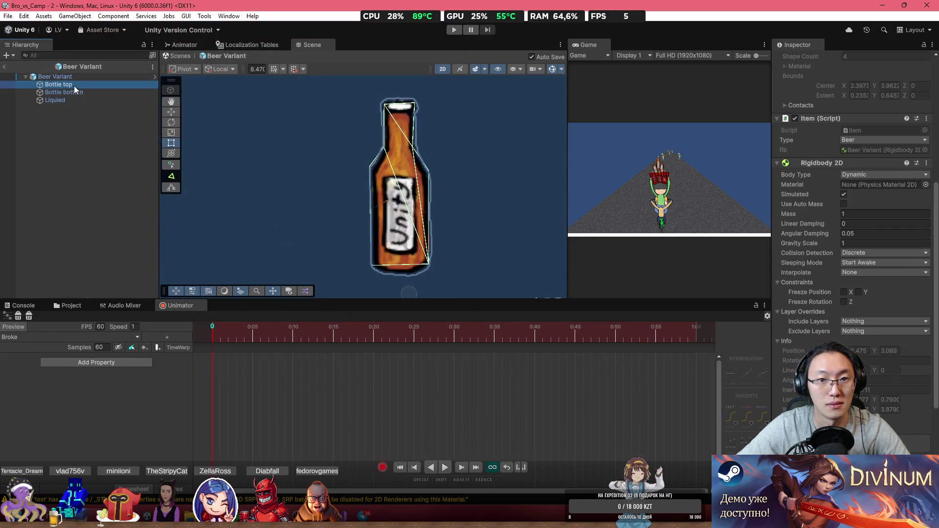
- Try moving the bottle top and bottom and scaling the liquid, then undo those changes
mouse_move(401, 170)
left_mouse_down()
mouse_move(408, 110)
mouse_move(430, 99)
mouse_move(440, 132)
mouse_move(467, 152)
mouse_move(416, 161)
mouse_move(375, 127)
left_mouse_up()
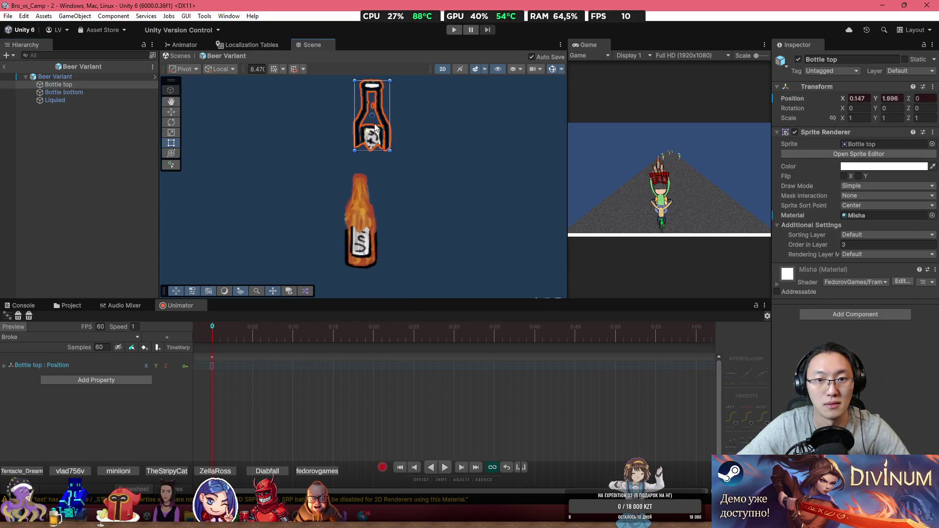
left_click(361, 250)
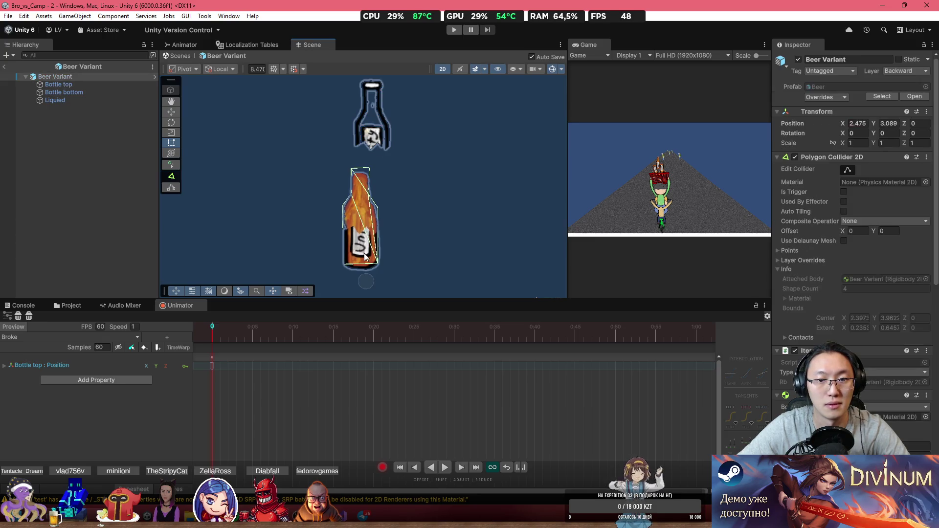
left_click_drag(362, 252, 382, 297)
left_click(374, 240)
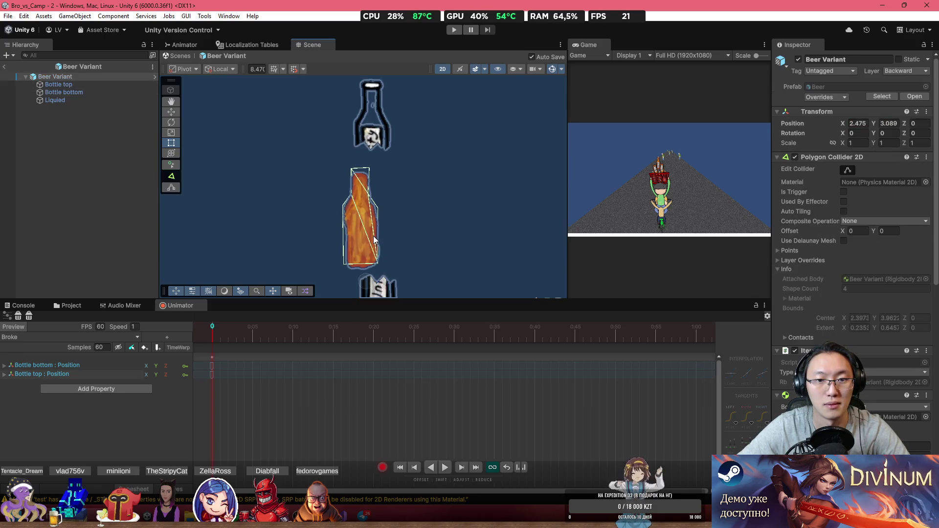
left_click(851, 143)
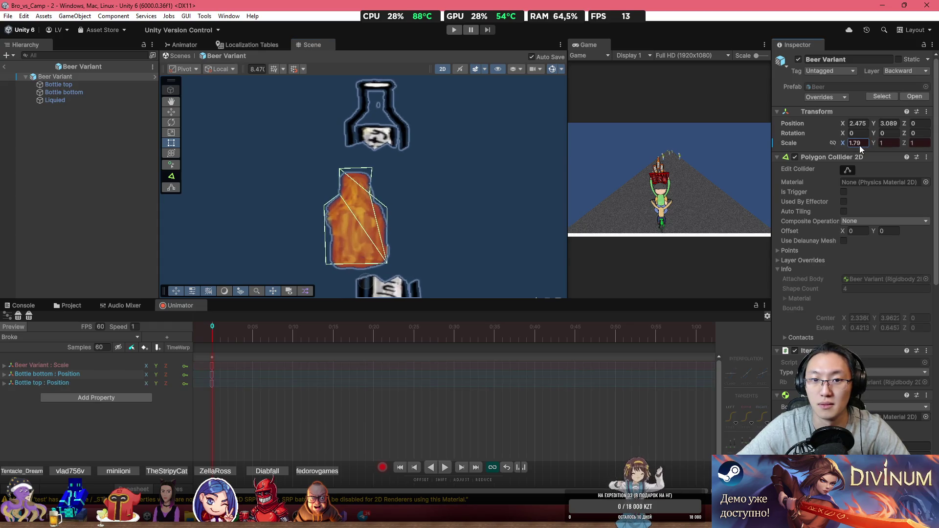
left_click(55, 100)
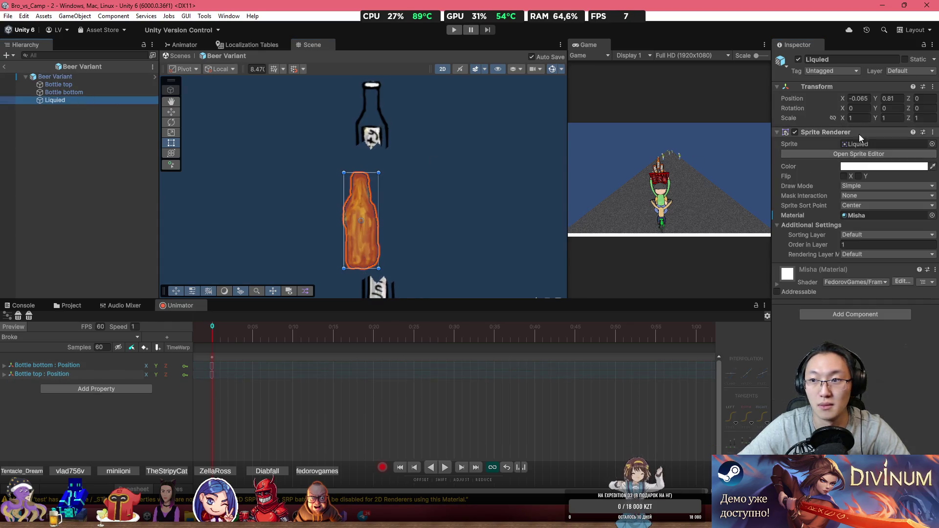
mouse_move(842, 121)
left_mouse_down()
mouse_move(811, 119)
mouse_move(825, 119)
left_mouse_up()
left_click(883, 118)
type("2.47")
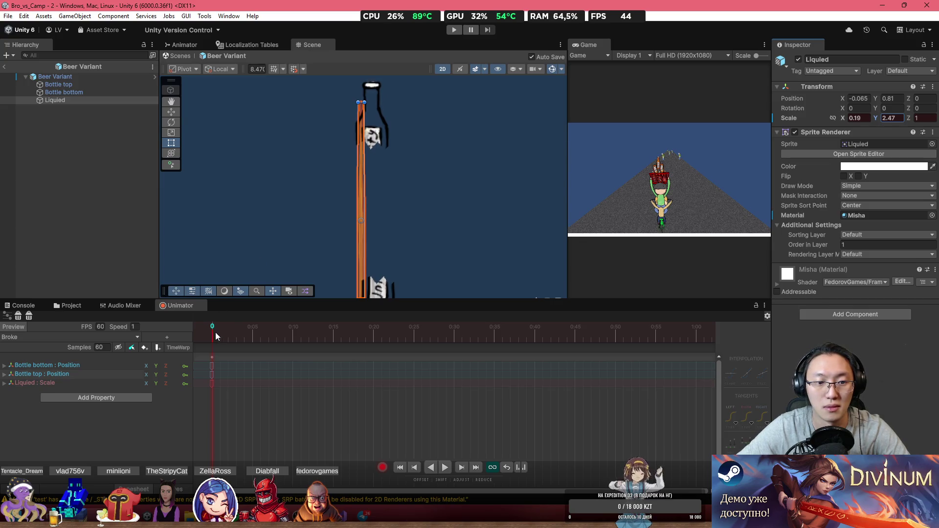
key("ctrl+z")
key("ctrl+z")
key("ctrl+z")
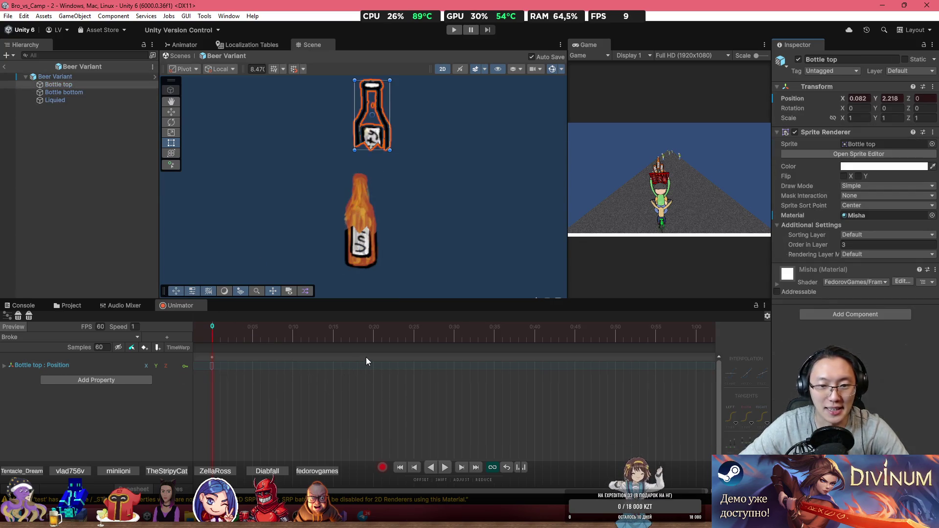
key("ctrl+z")
key("ctrl+z")
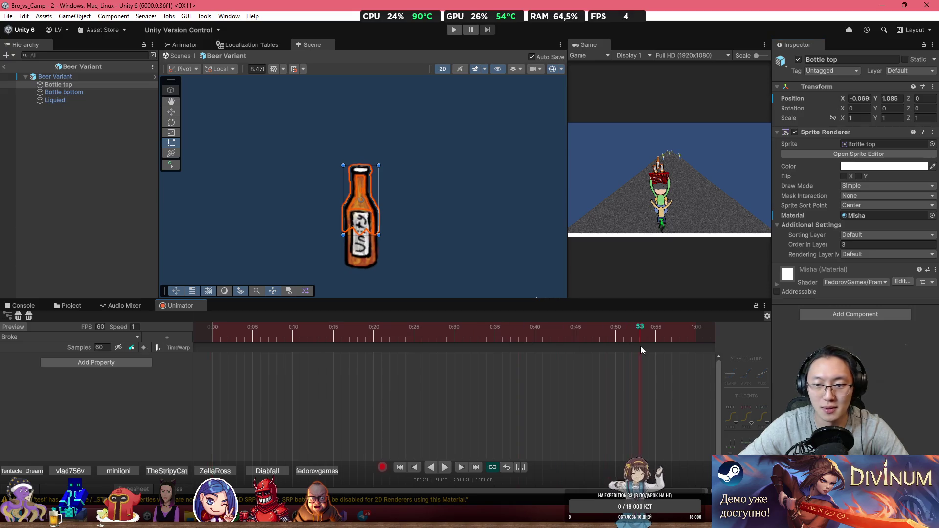
- At frame 30, key the top flying up-right and spinning, the bottom dropping, the liquid thinning
left_click_drag(485, 345, 455, 345)
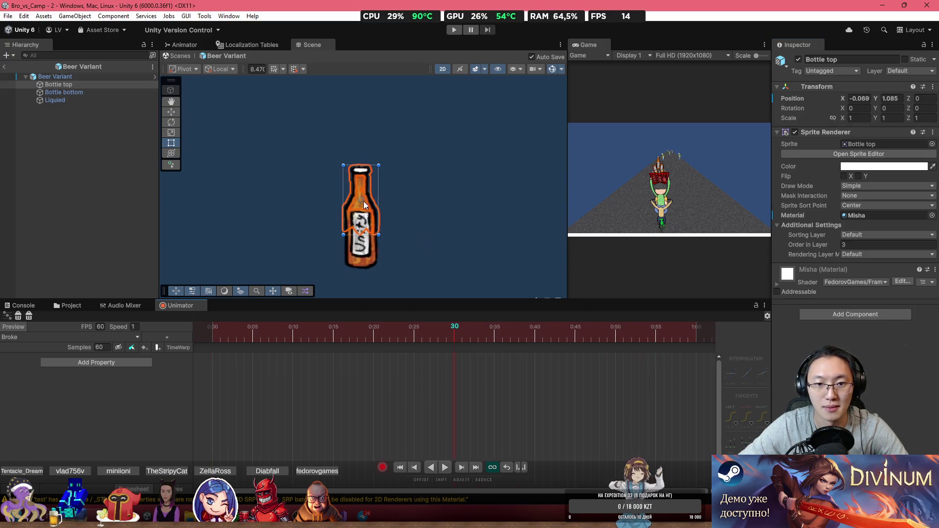
left_click_drag(361, 205, 408, 122)
left_click(361, 253)
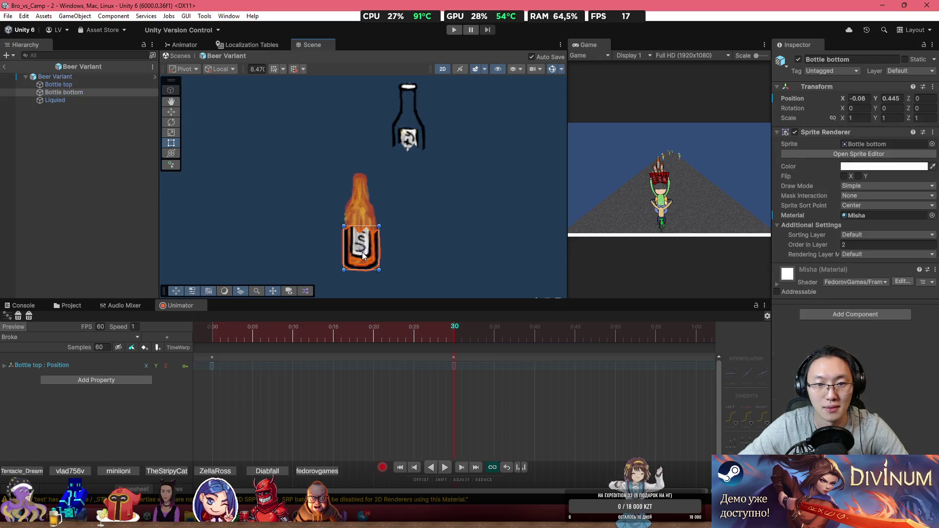
left_click_drag(363, 255, 437, 324)
left_click(371, 225)
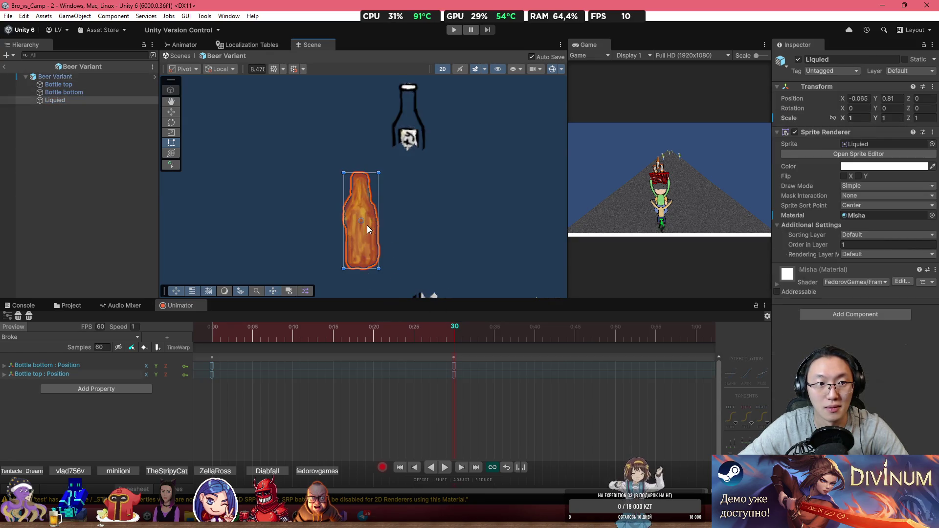
scroll(465, 208, "down", 3)
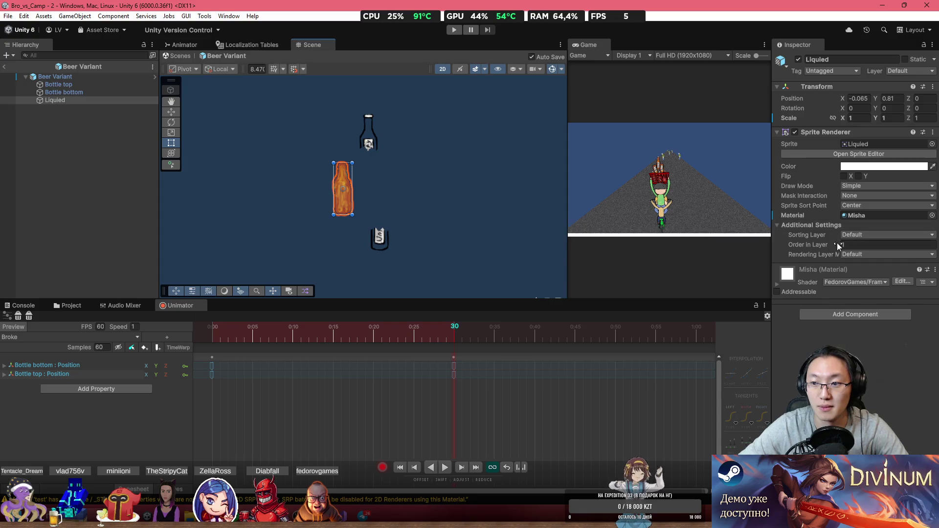
left_click_drag(843, 117, 850, 119)
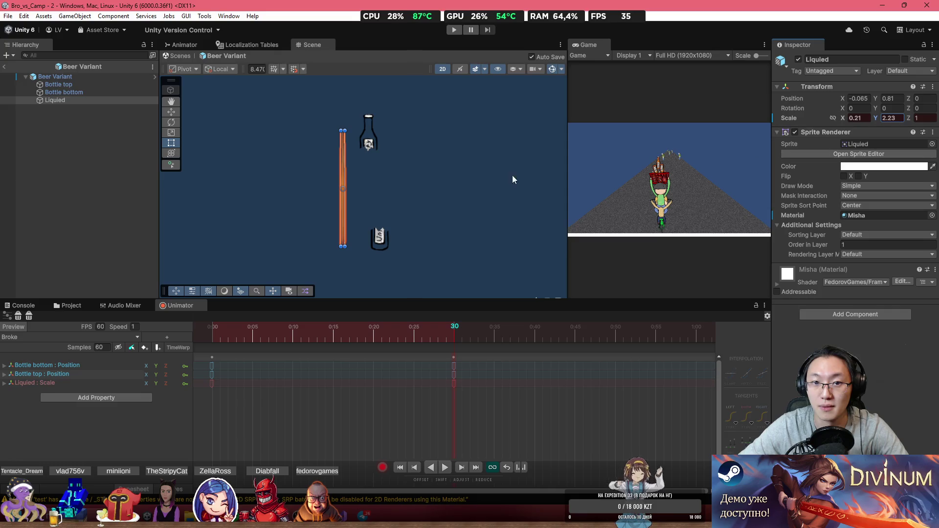
left_click(370, 150)
left_click(369, 145)
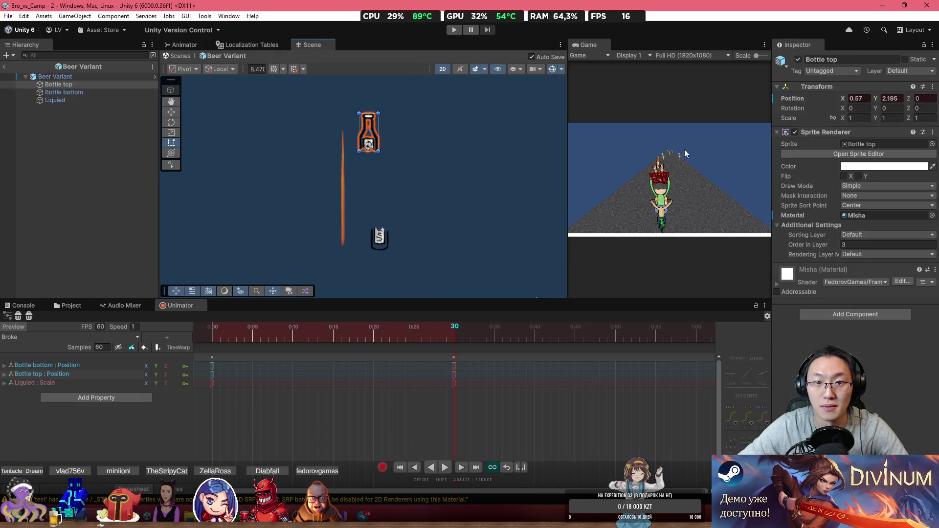
left_click_drag(908, 109, 926, 125)
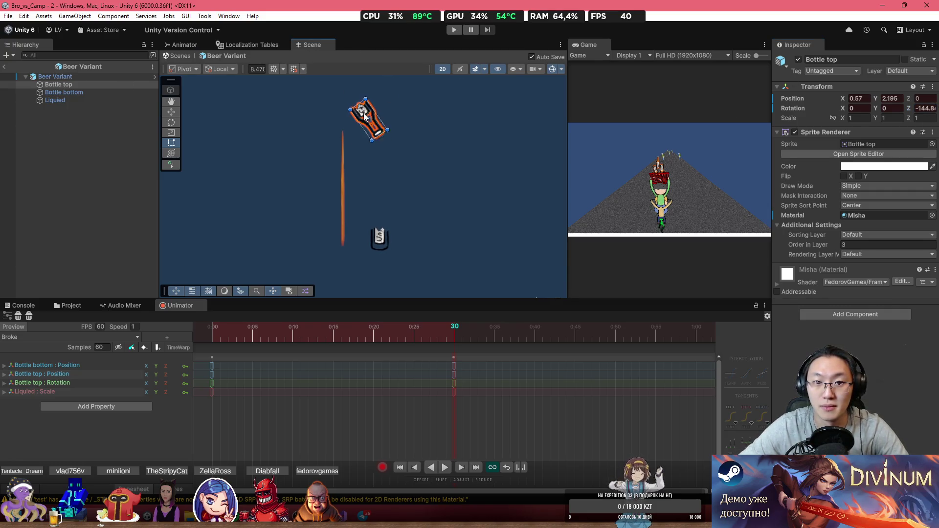
left_click(382, 239)
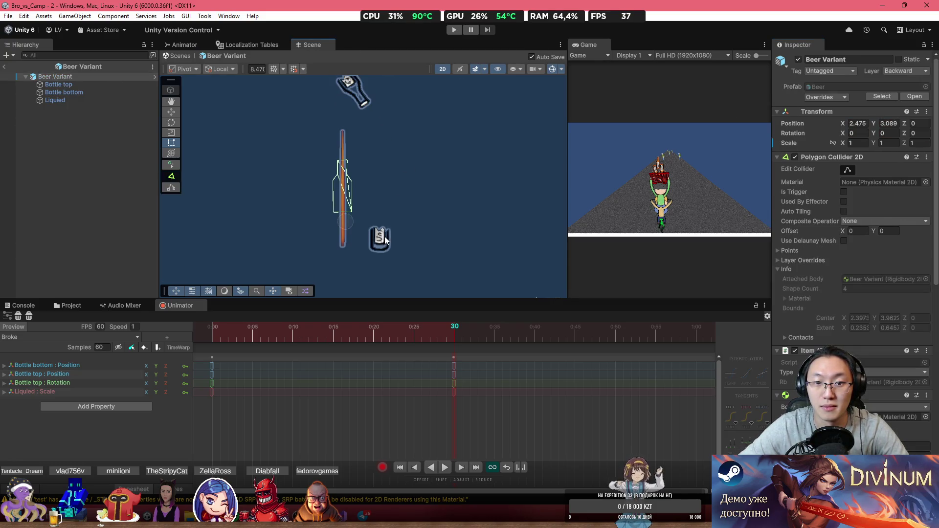
- Key the bottle bottom moving down-left and rotating to Z -227.71
left_click_drag(387, 239, 353, 275)
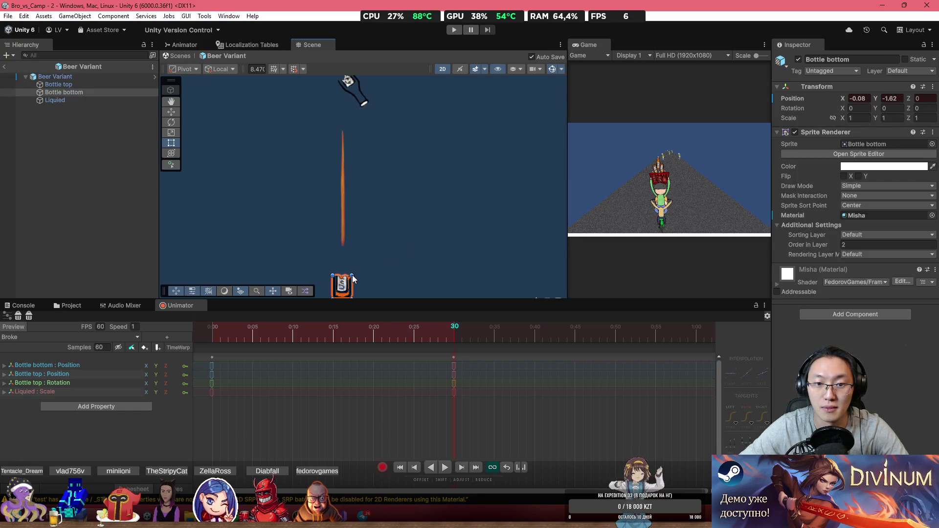
left_click_drag(914, 114, 867, 131)
left_click_drag(660, 79, 544, 174)
mouse_move(229, 335)
left_mouse_down()
mouse_move(234, 318)
mouse_move(269, 315)
mouse_move(180, 333)
mouse_move(444, 358)
left_mouse_up()
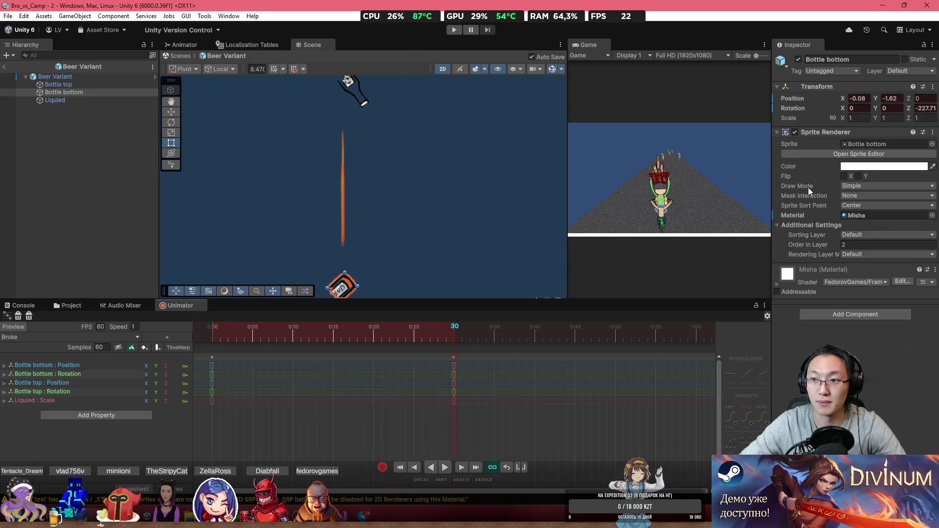
- Add Color keys to all three bottle parts
left_click(59, 85)
left_click(62, 100, "shift")
left_click(895, 166)
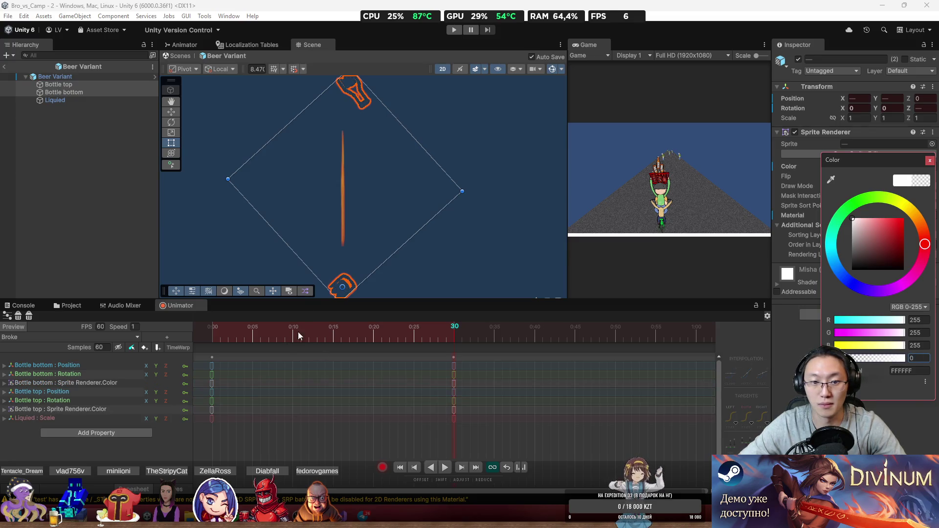
left_click(162, 336)
- Preview the Broke animation playback, then exit prefab mode back to the scene
key("space")
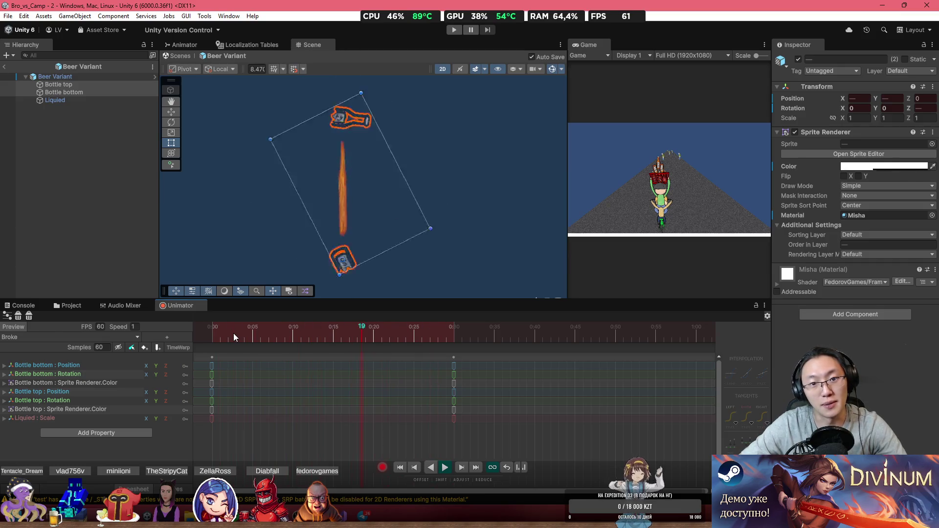
mouse_move(233, 333)
left_mouse_down()
mouse_move(186, 339)
mouse_move(341, 349)
mouse_move(441, 371)
left_mouse_up()
key("space")
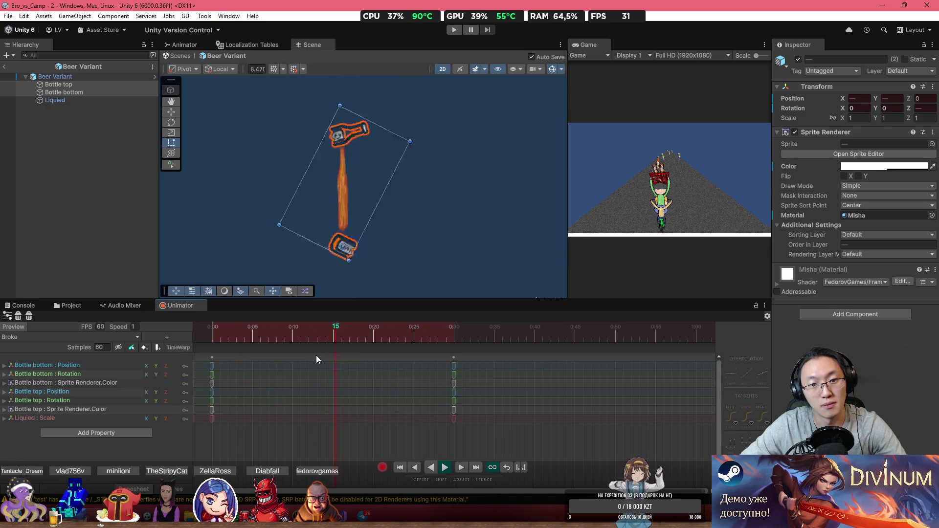
key("space")
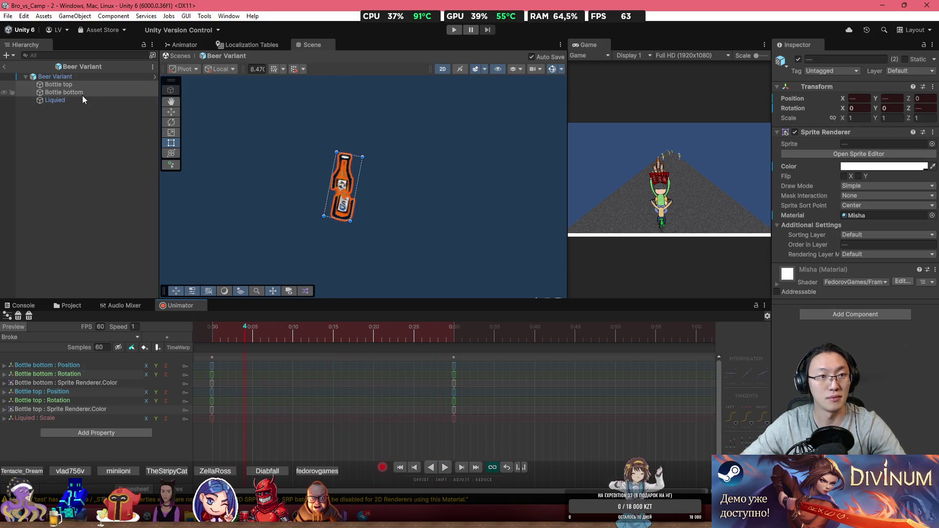
left_click(5, 68)
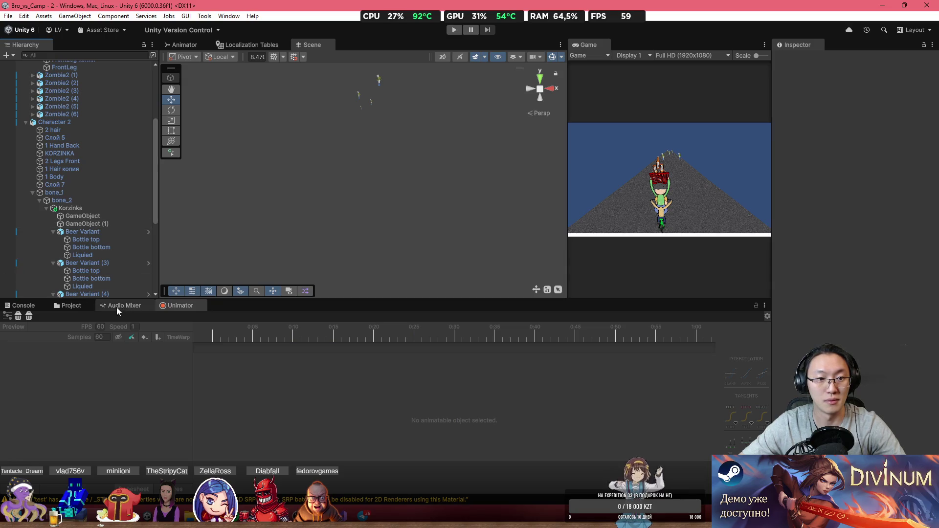
- Reopen the Beer Variant prefab for editing from the Project browser
left_click(71, 306)
double_click(228, 360)
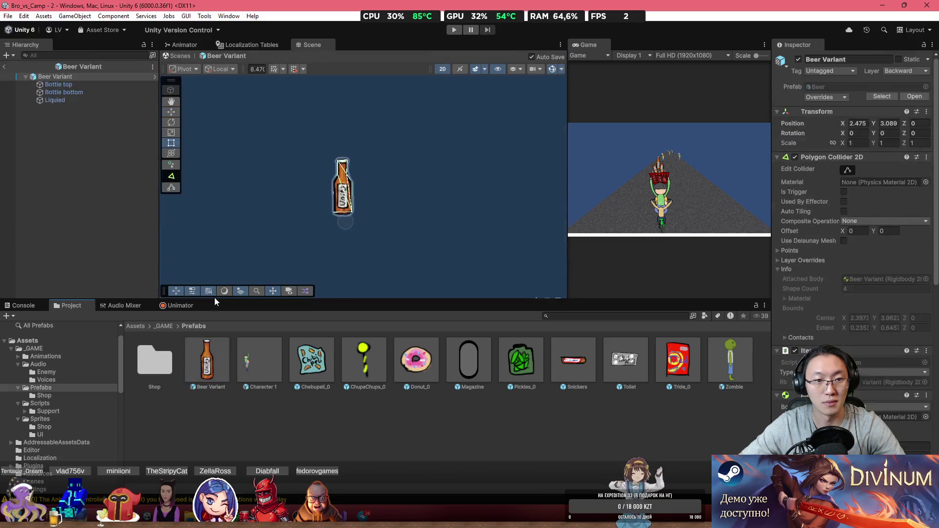
scroll(826, 323, "down", 8)
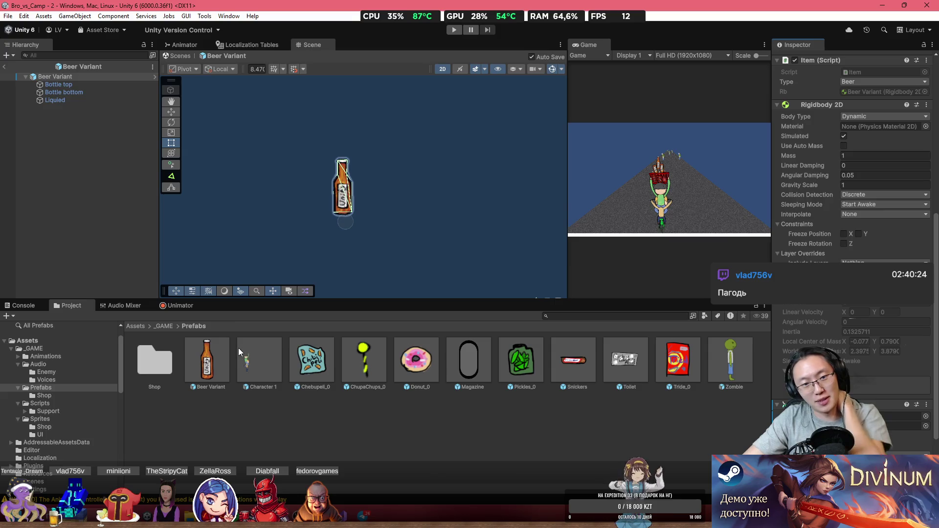
- Locate the Beer Variant controller and Broke clip, then reselect the Beer Variant root
left_click(880, 415)
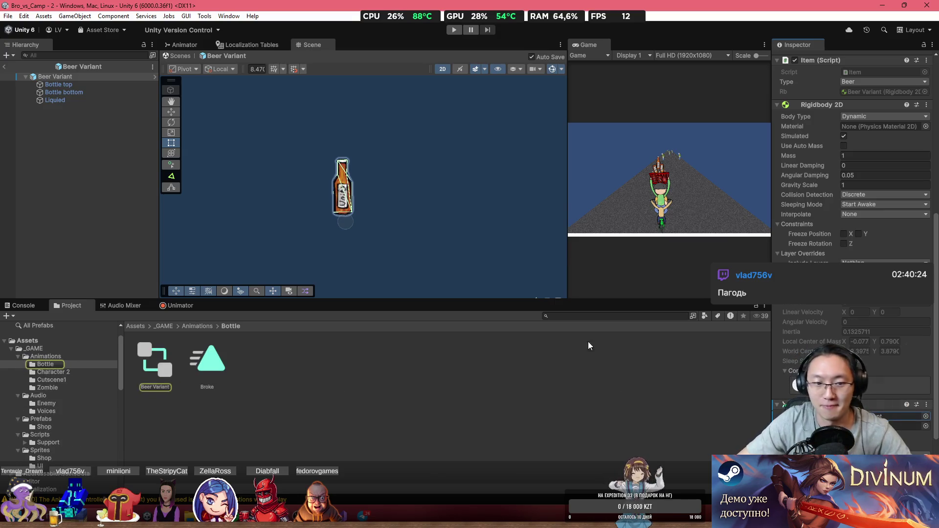
left_click(202, 359)
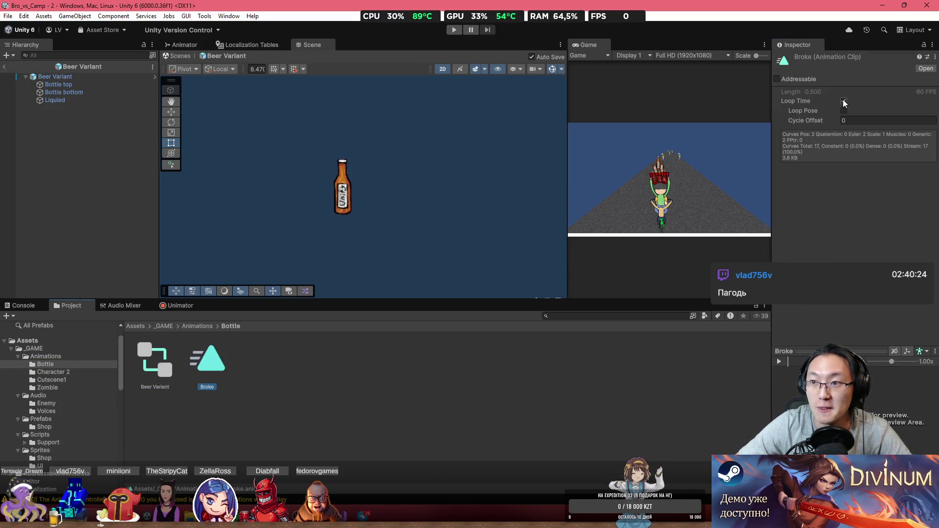
left_click(54, 76)
scroll(892, 338, "down", 5)
scroll(892, 339, "down", 4)
left_click_drag(272, 152, 291, 179)
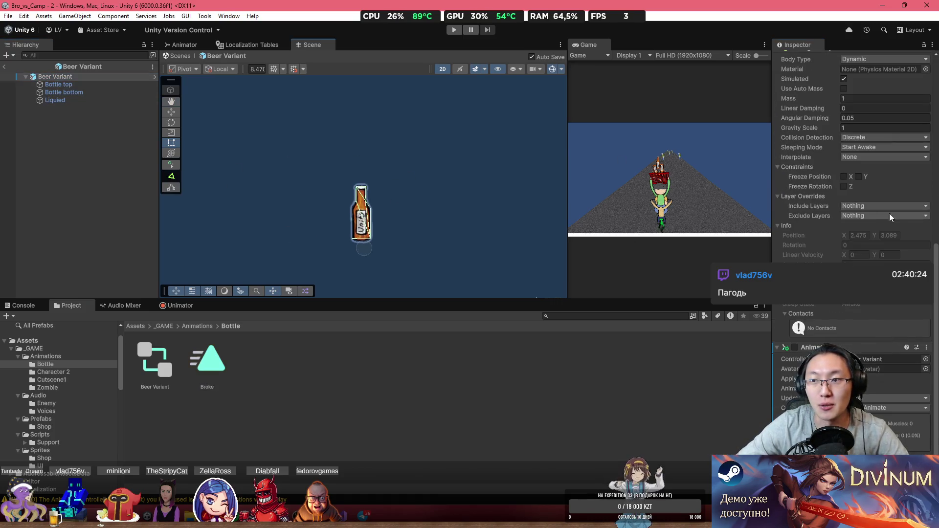
scroll(842, 200, "up", 8)
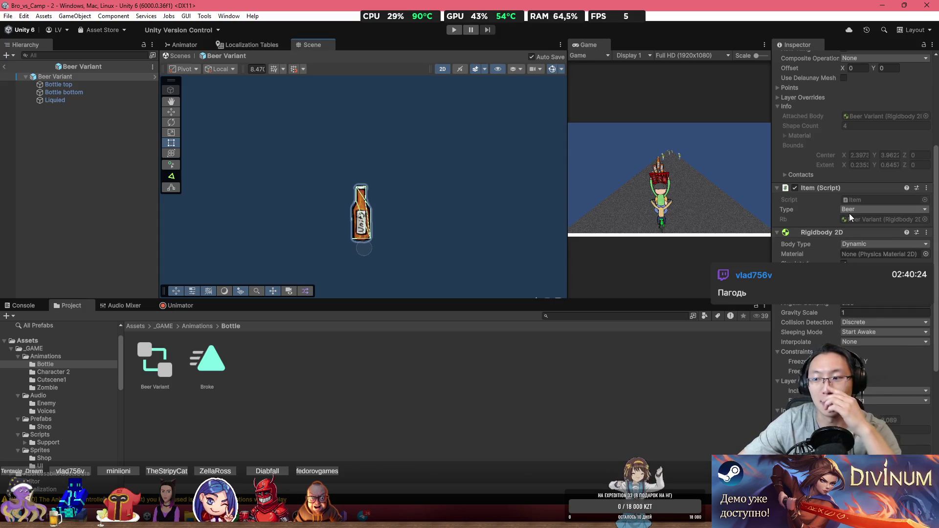
scroll(849, 217, "down", 3)
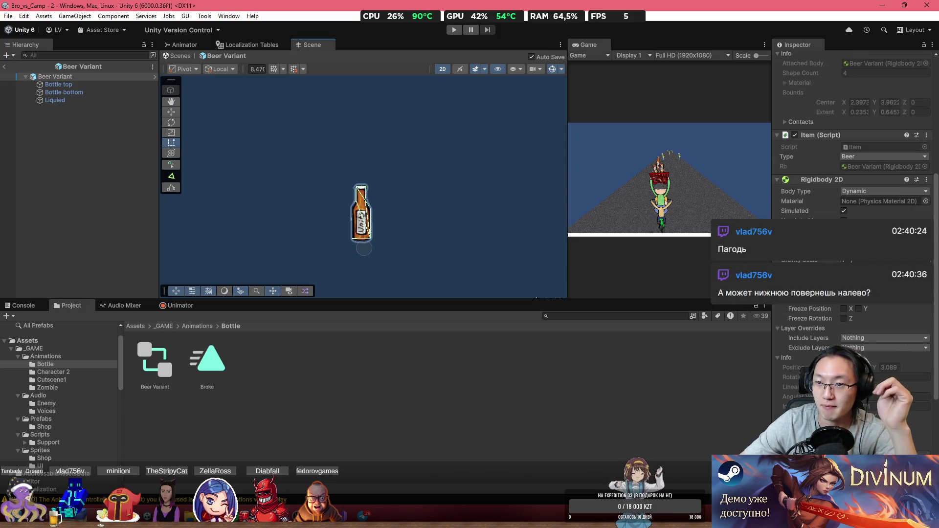
scroll(851, 195, "down", 7)
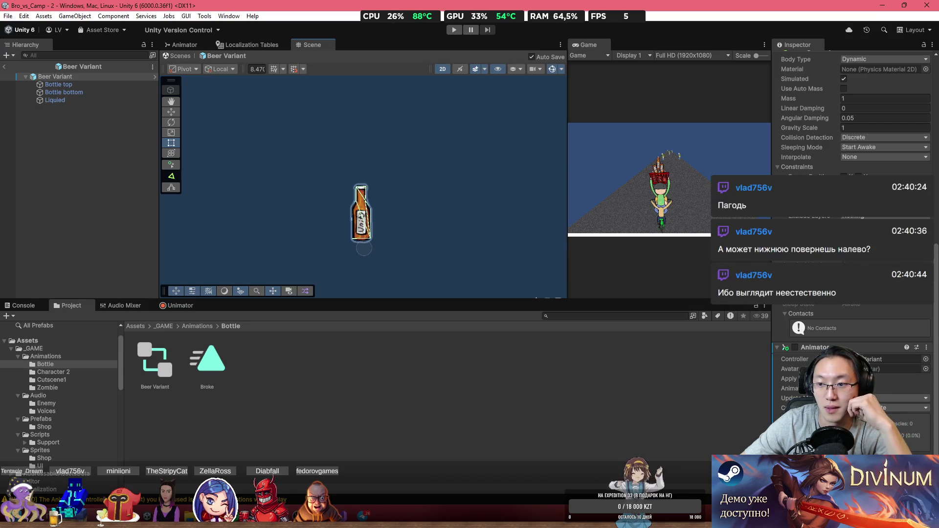
scroll(899, 379, "up", 3)
scroll(899, 379, "down", 3)
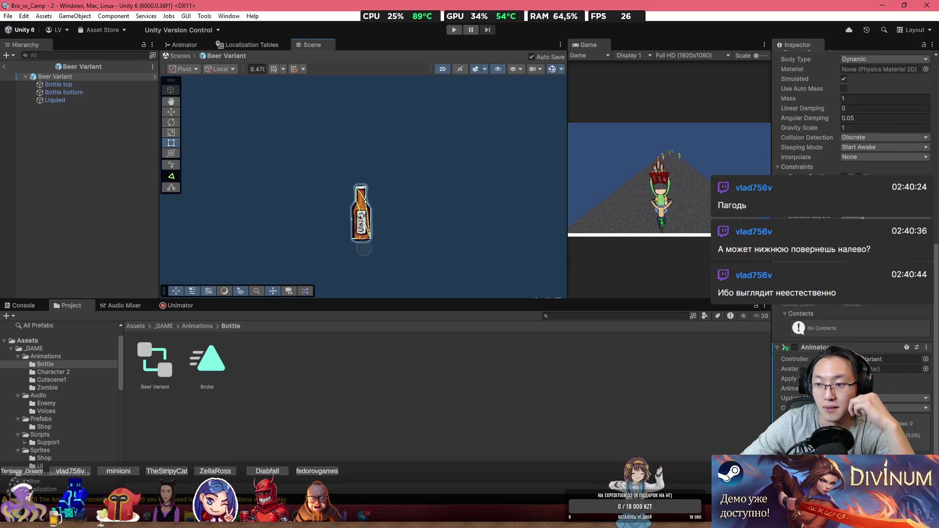
left_click(925, 359)
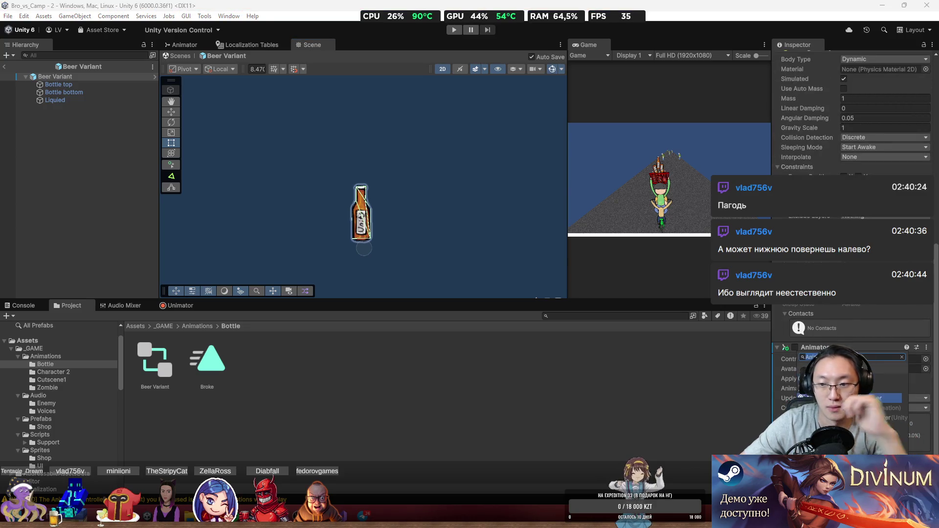
type("B")
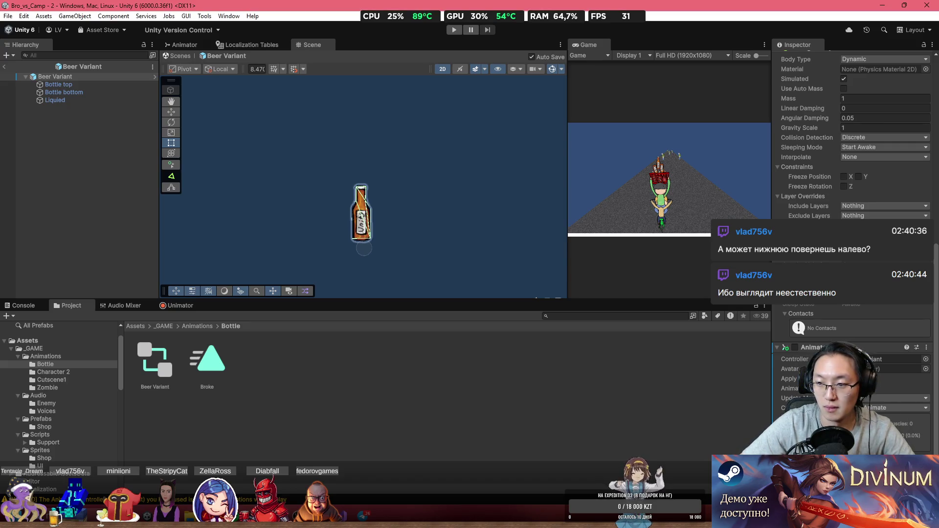
key("alt+Tab")
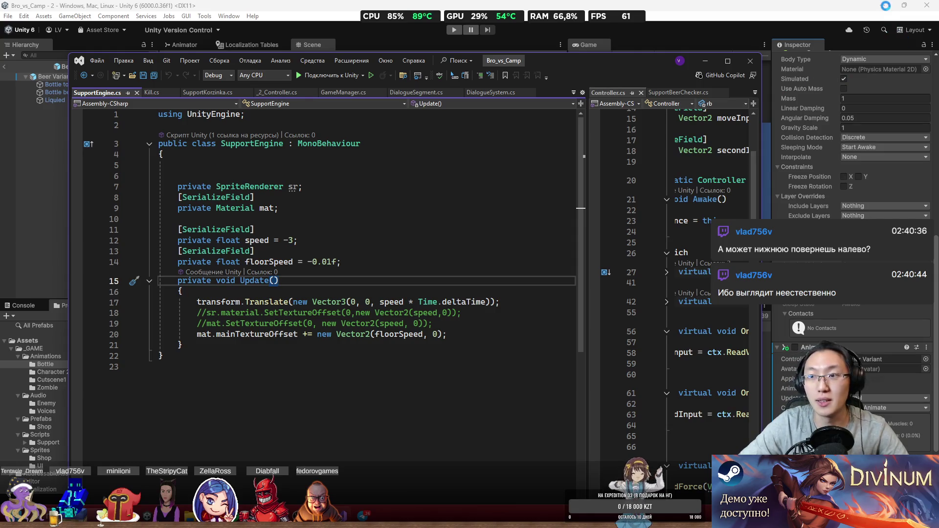
left_click(705, 60)
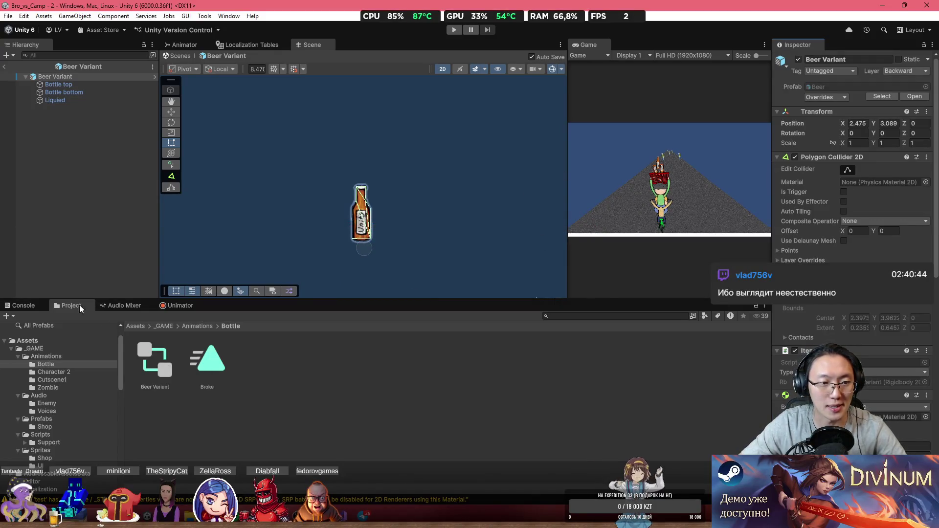
- Add an Audio Source component to the Beer Variant bottle
scroll(882, 340, "down", 5)
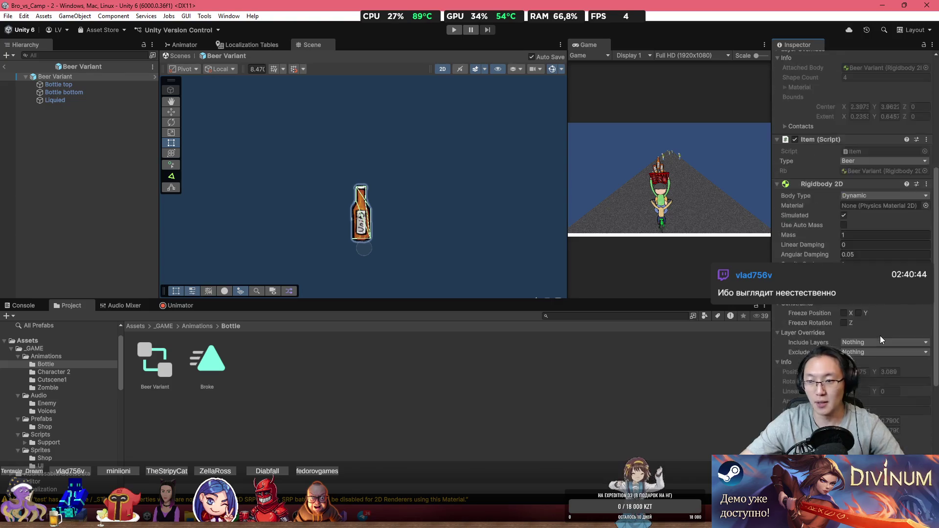
scroll(867, 308, "down", 4)
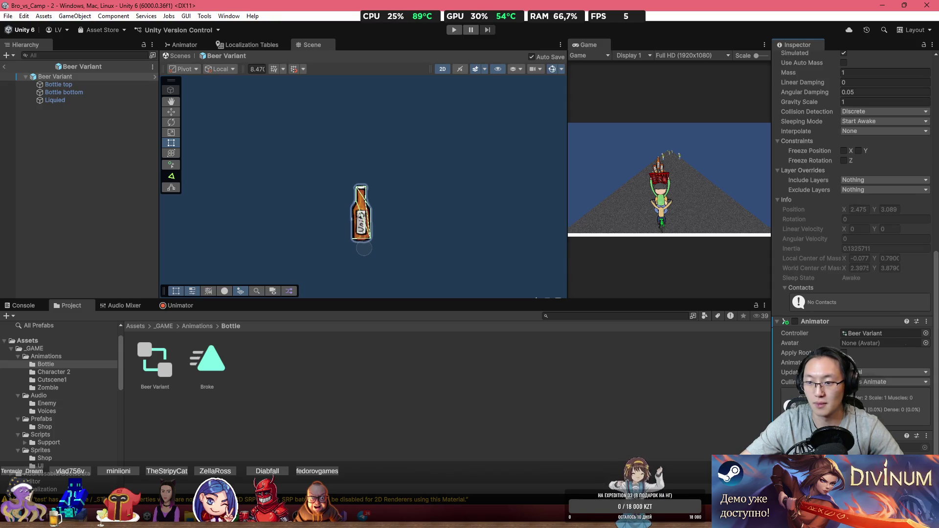
left_click(885, 382)
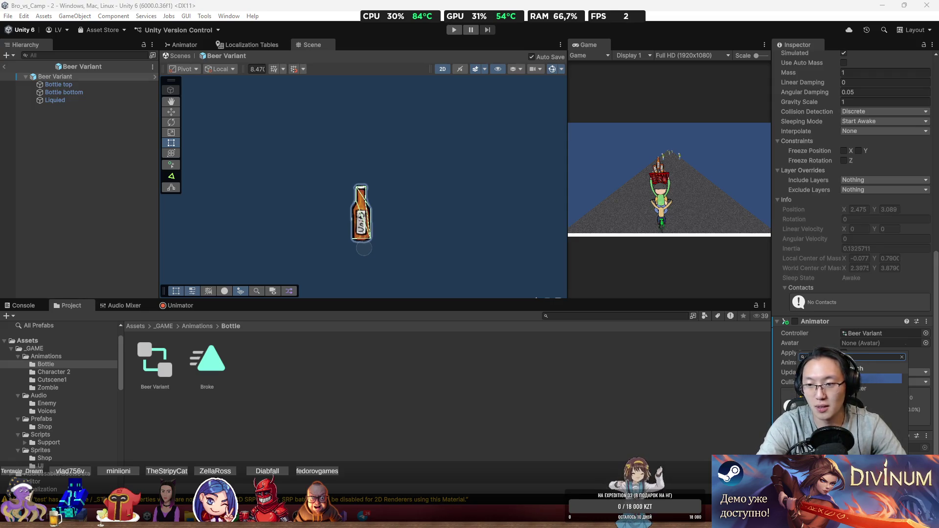
key("Return")
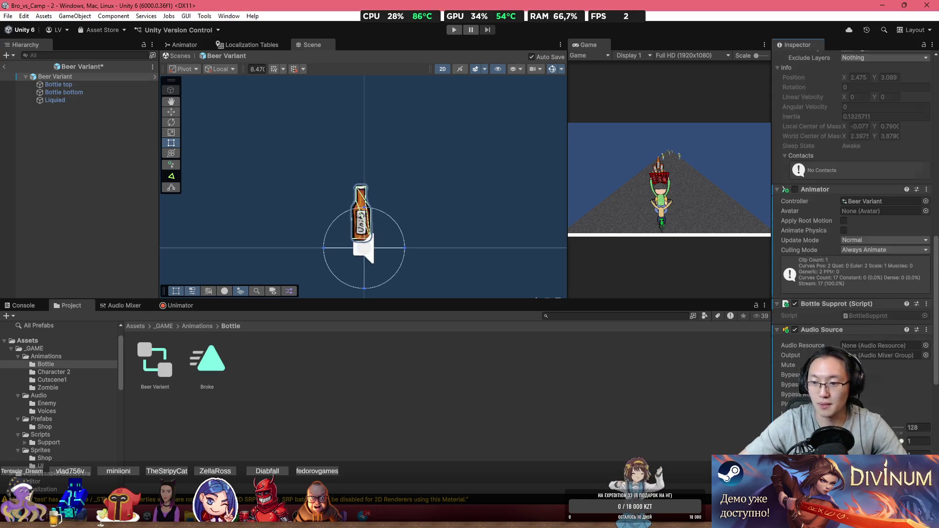
- Leave the Audio Resource empty and set the Audio Source Output to the Sounds mixer group
left_click(926, 345)
type("AS")
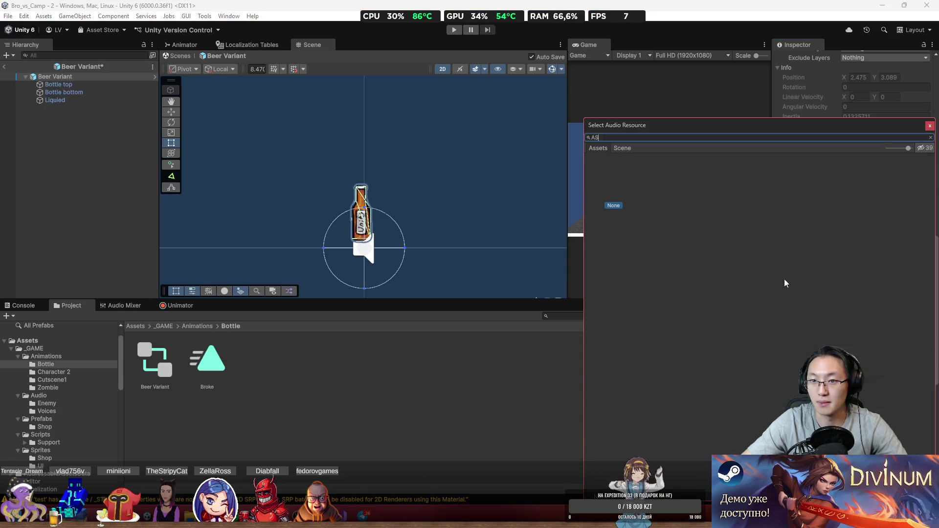
key("BackSpace")
key("BackSpace")
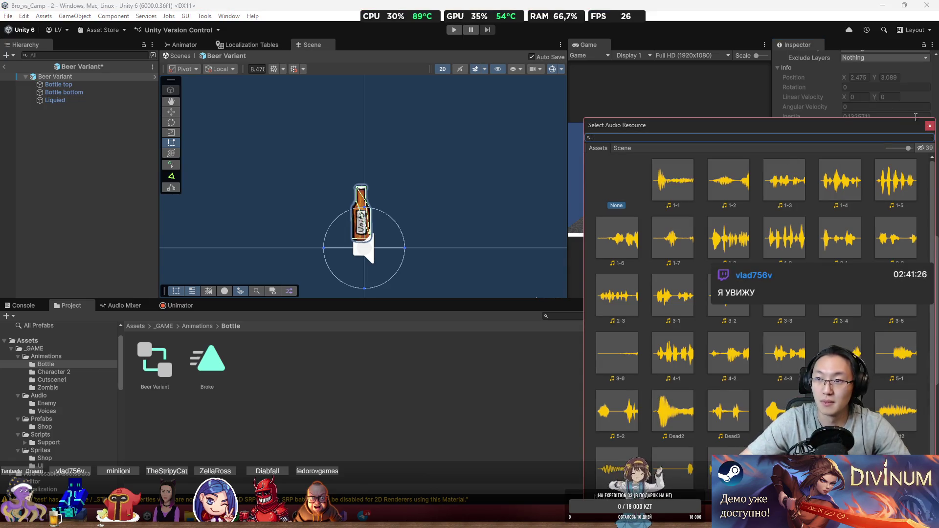
left_click(929, 125)
left_click(925, 355)
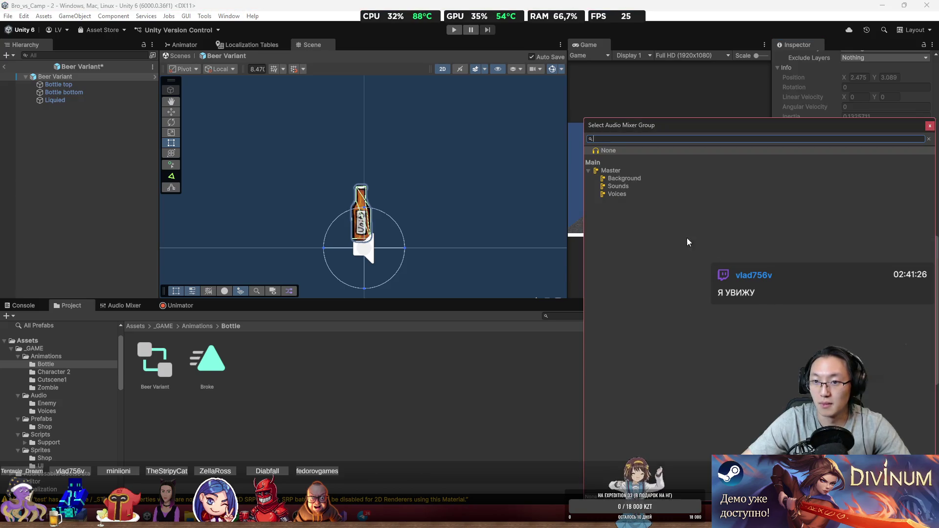
double_click(633, 188)
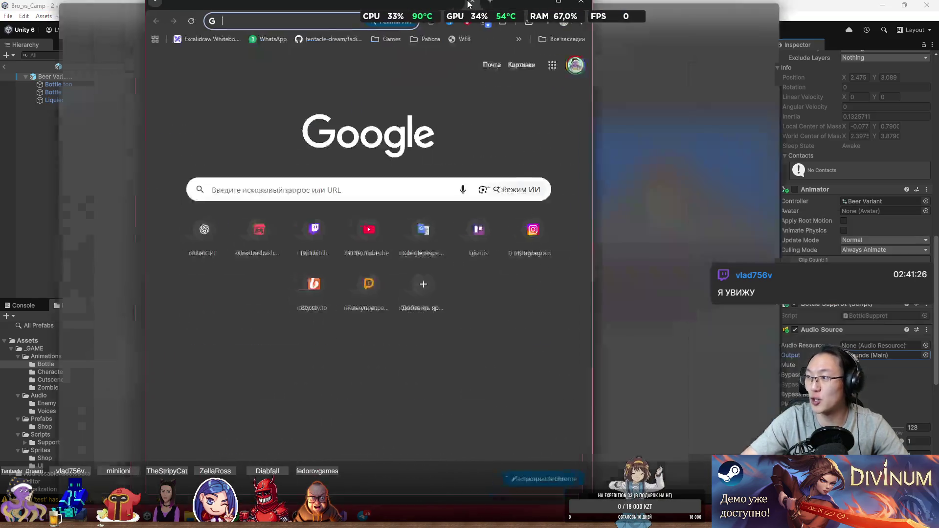
- Google 'звук разбитой бутылки', open the first zvukipro.com result, and snap Chrome beside Unity
double_click(478, 4)
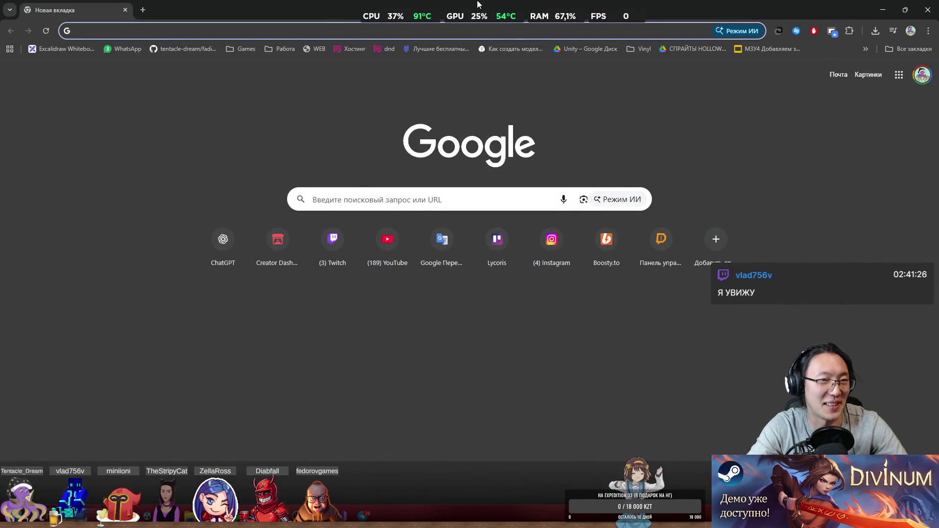
type("звук ")
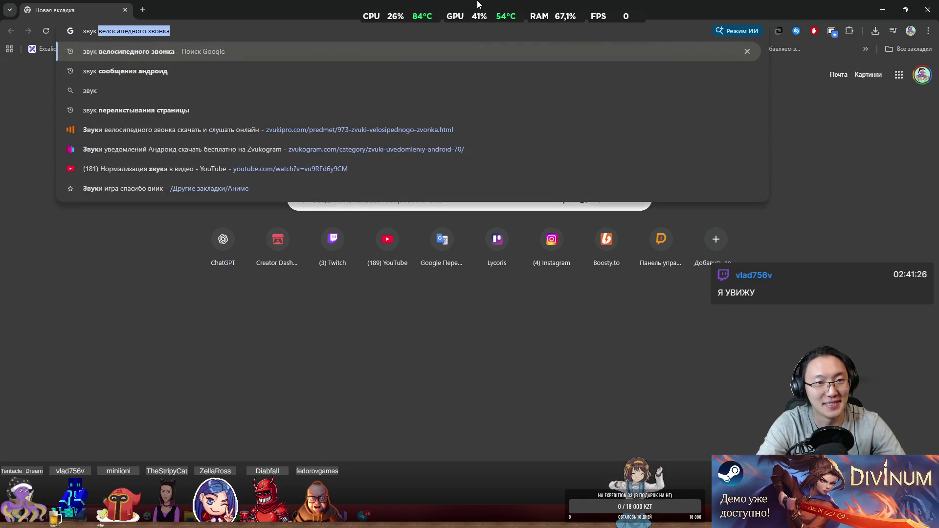
type("разбитой б")
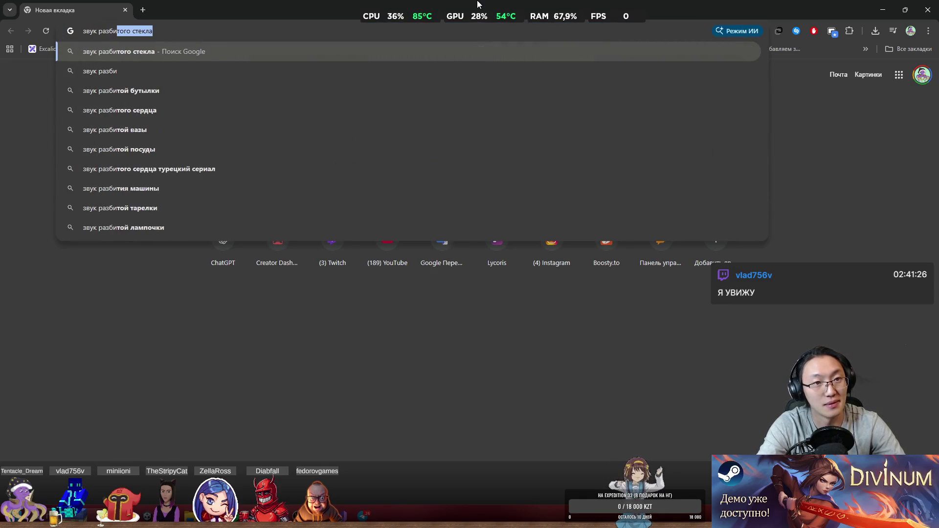
key("Return")
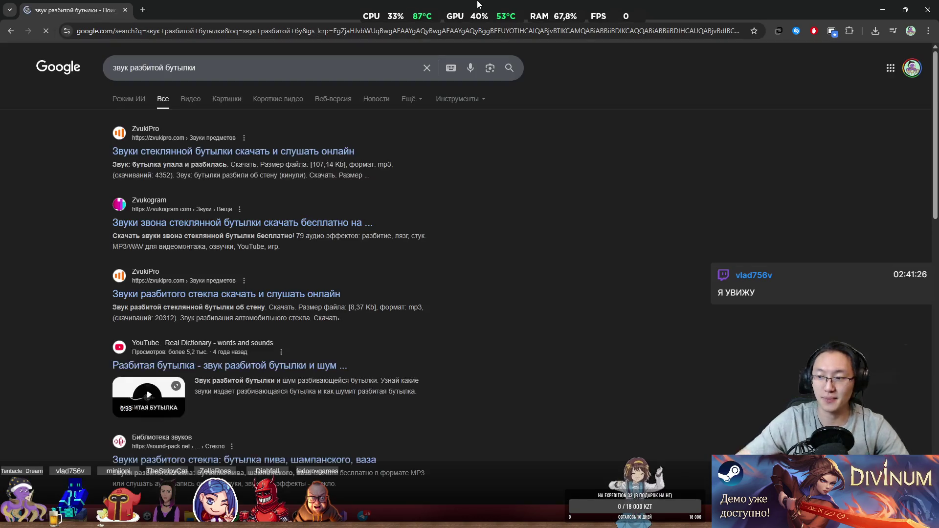
left_click(329, 155)
key("super+Right")
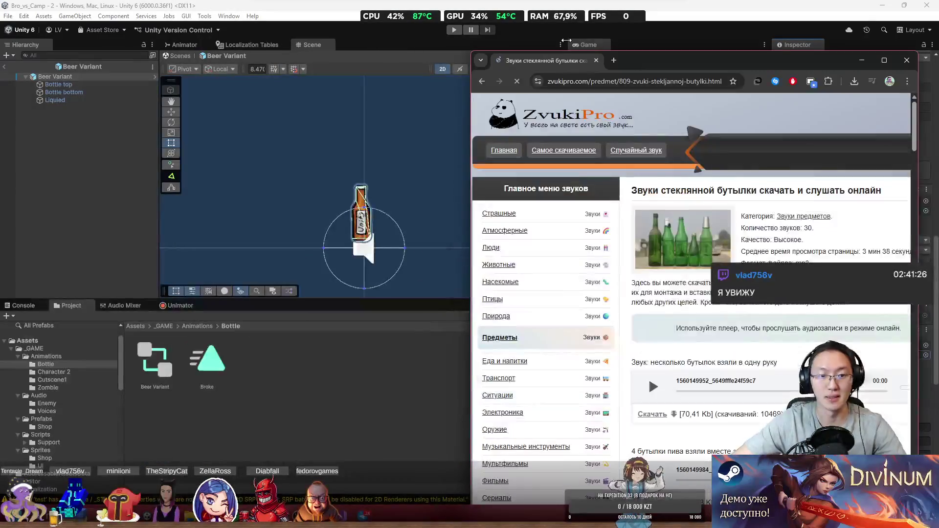
- Preview the first bottle sounds and download the four-bottles-at-once clip
left_click(653, 387)
scroll(660, 391, "down", 3)
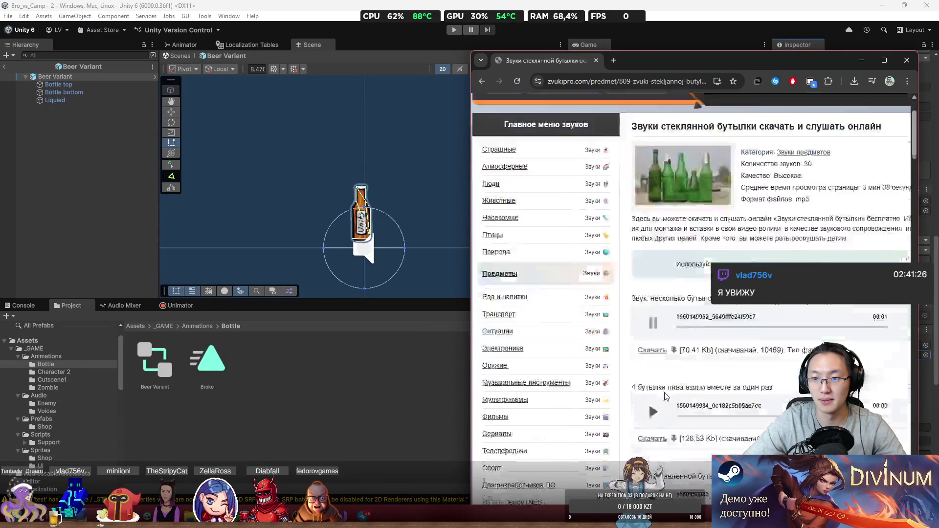
left_click(652, 312)
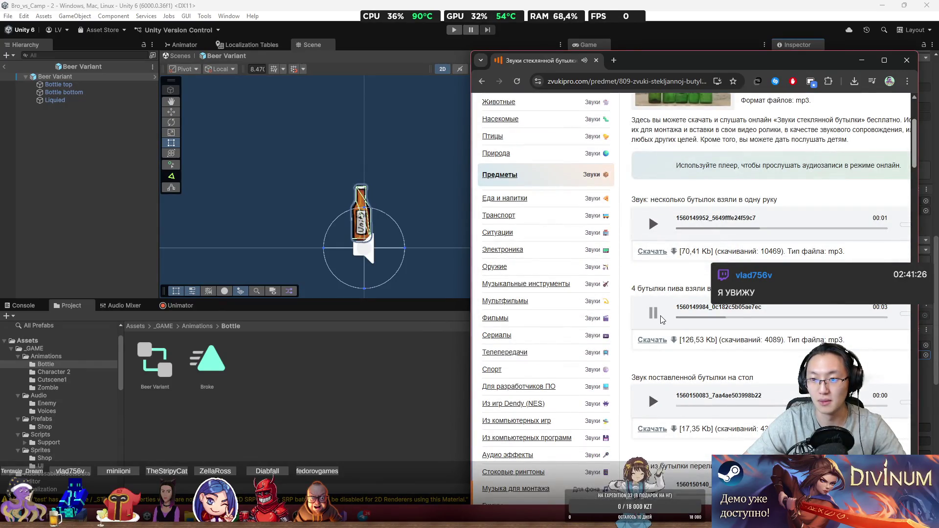
left_click(651, 318)
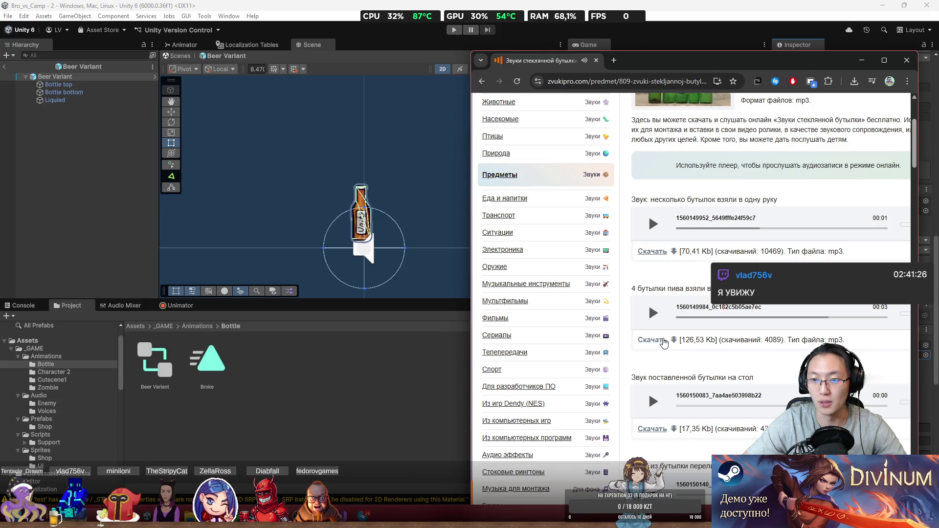
left_click(664, 340)
- Preview the bottle-on-table, pouring, pushed, moving, bar-sliding and bottle-opener sounds
scroll(660, 332, "down", 2)
left_click(653, 319)
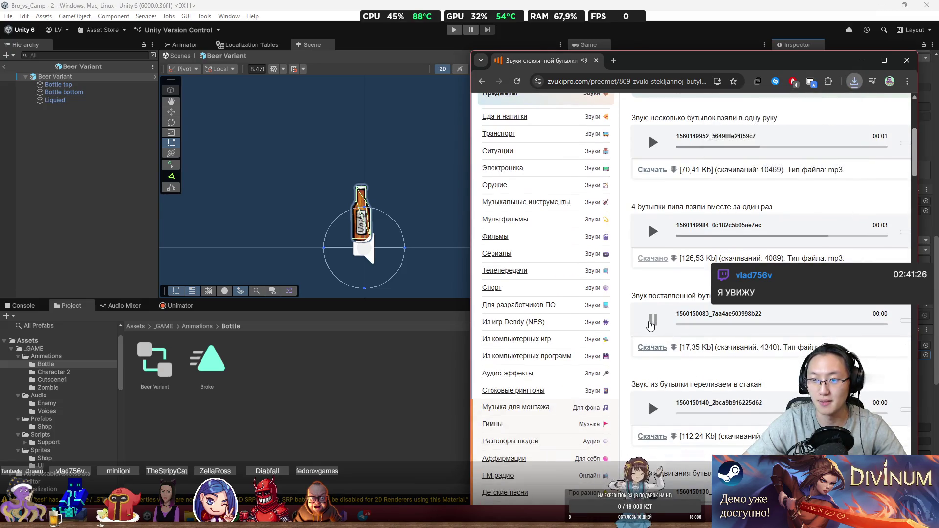
left_click(653, 409)
scroll(653, 408, "down", 4)
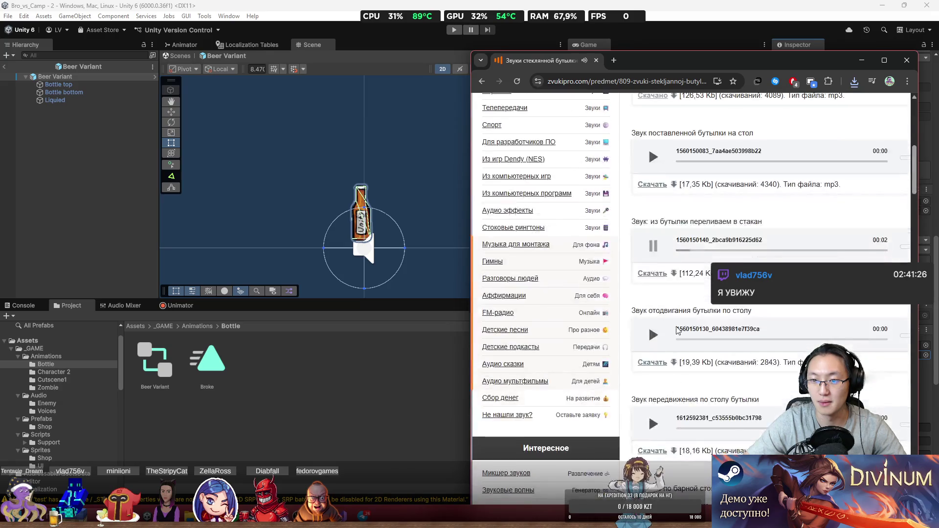
left_click(656, 334)
scroll(657, 342, "down", 1)
scroll(658, 342, "down", 2)
left_click(653, 257)
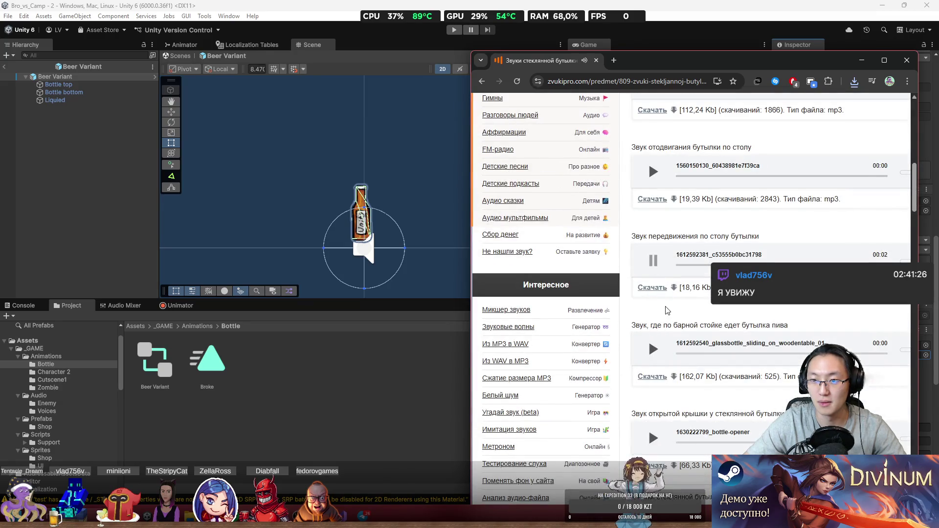
scroll(655, 274, "down", 2)
left_click(654, 269)
scroll(656, 273, "down", 2)
left_click(653, 275)
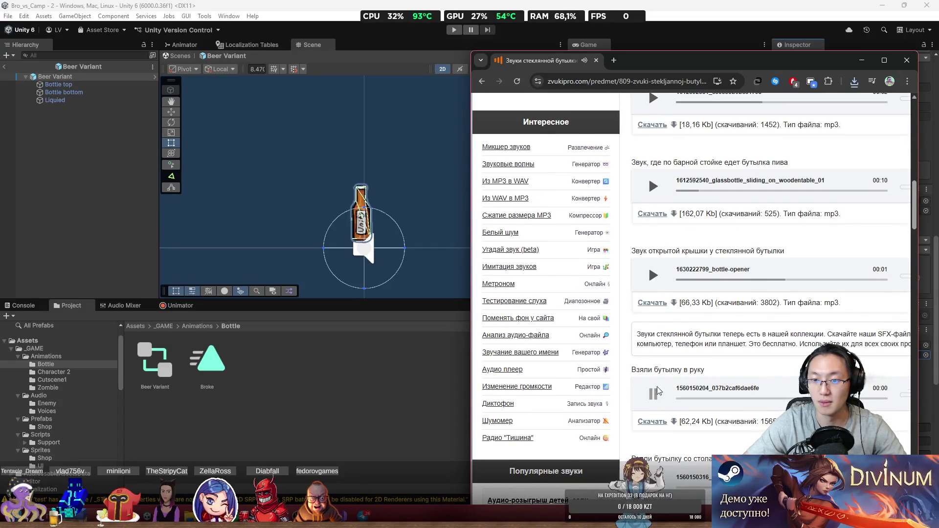
- Preview the pick-up, sip, put-back, opening, clinking, tipped-over and falling-and-breaking bottle sounds
scroll(657, 387, "down", 2)
left_click(655, 401)
scroll(655, 401, "down", 4)
left_click(654, 325)
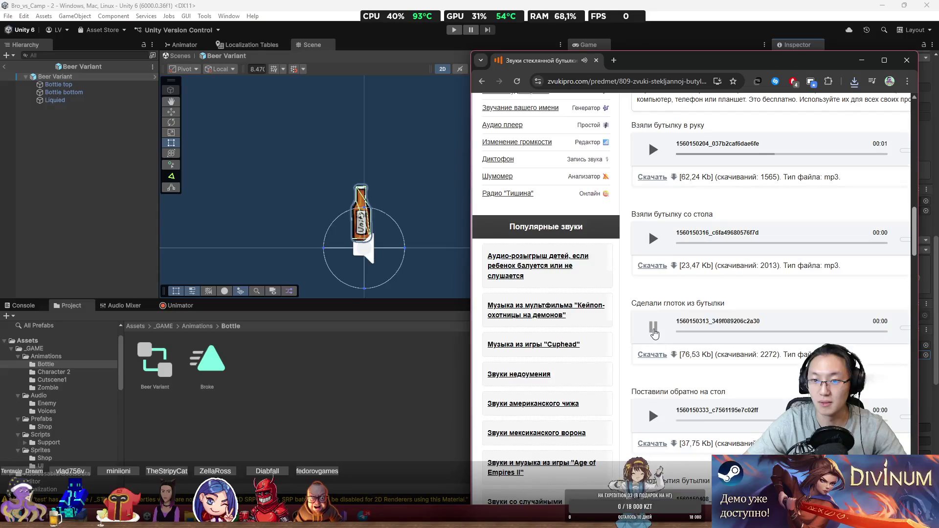
scroll(653, 303, "down", 4)
left_click(653, 253)
left_click(654, 342)
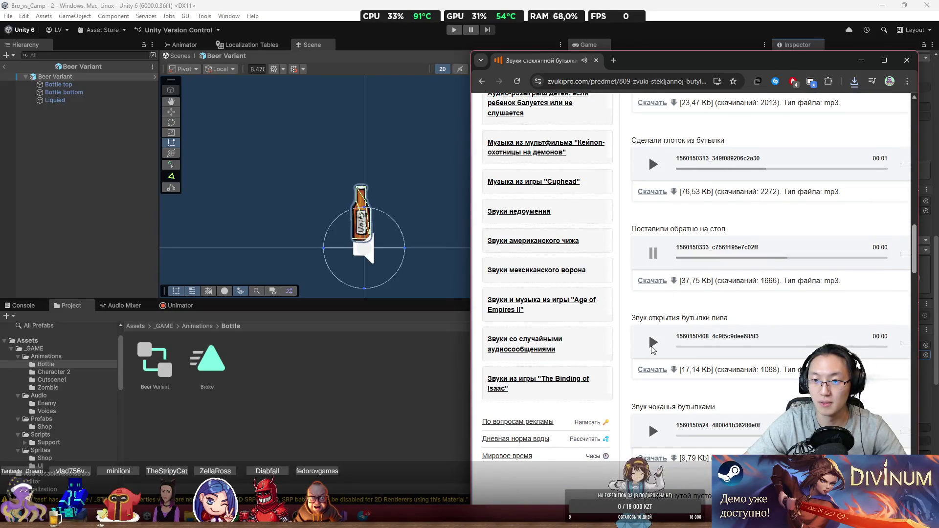
scroll(655, 349, "down", 2)
left_click(653, 349)
scroll(655, 348, "down", 4)
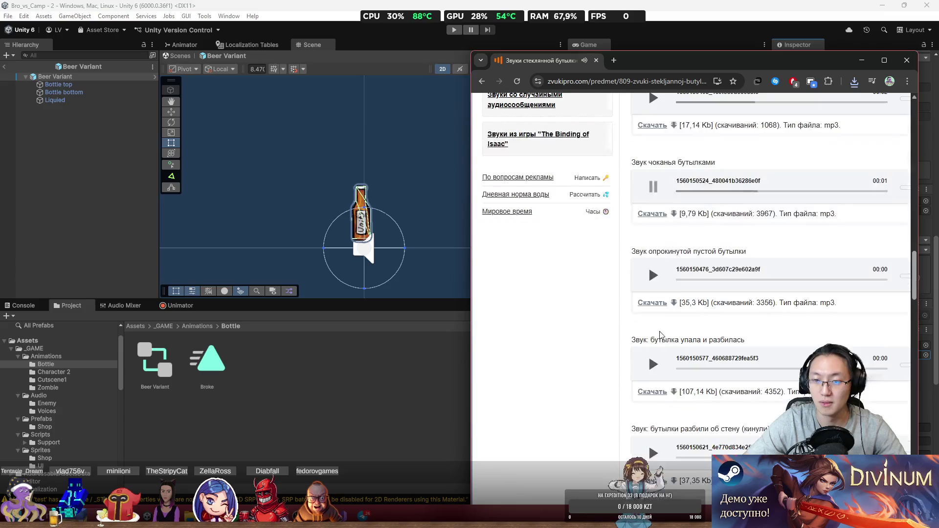
left_click(651, 284)
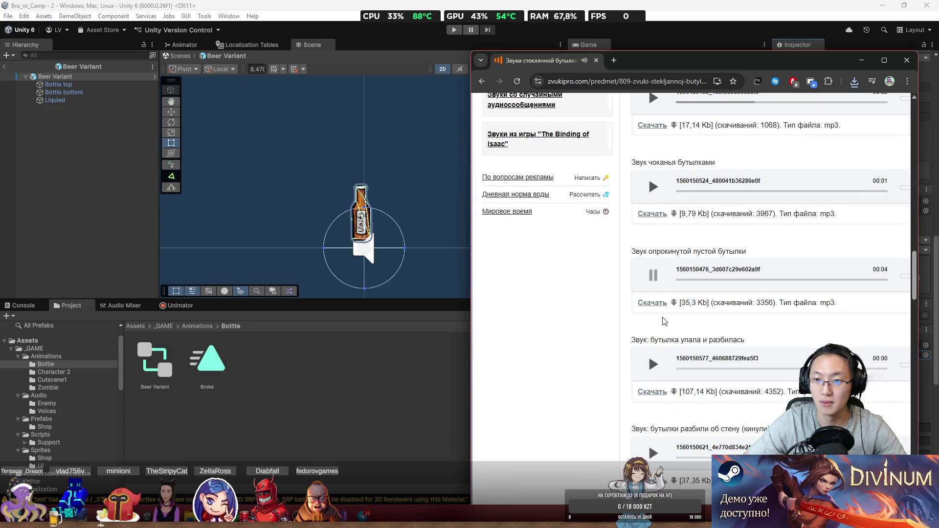
left_click(653, 365)
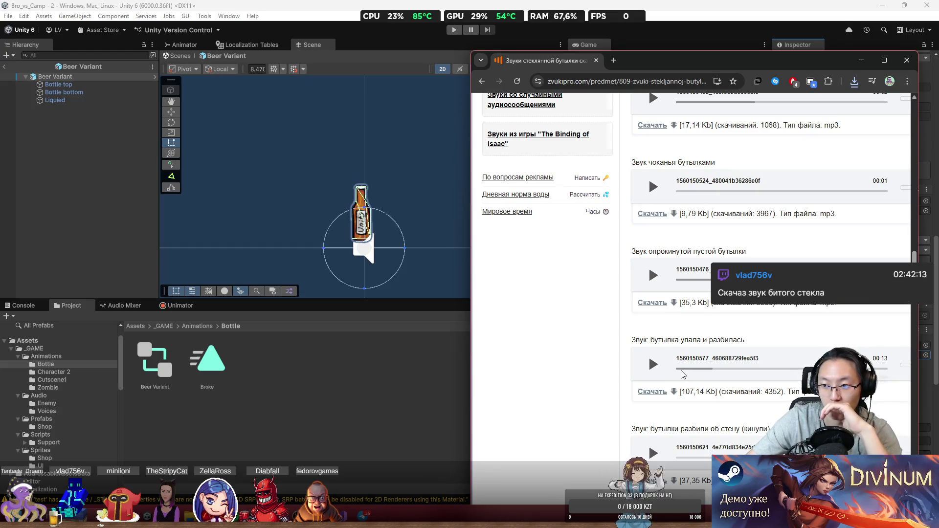
left_click(678, 370)
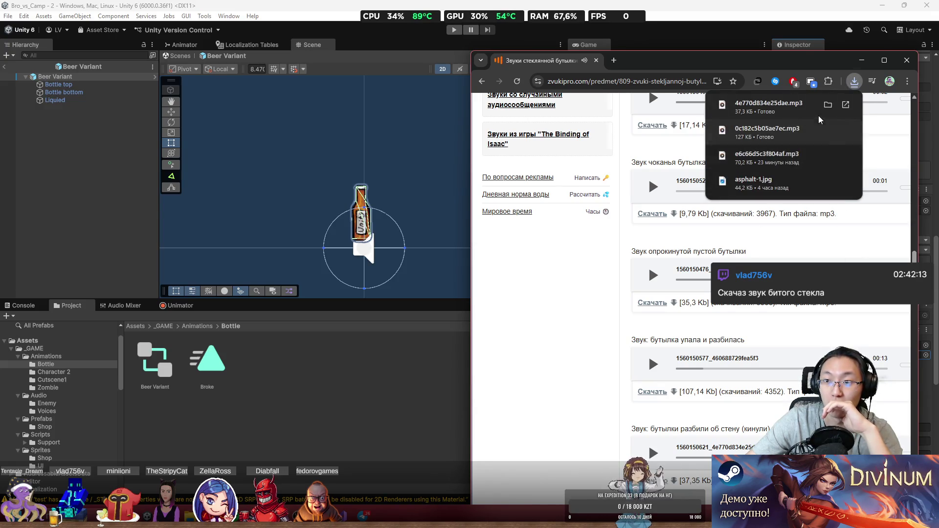
- Import the downloaded smash MP3 into Assets/_GAME/Animations/Bottle and check its import settings
left_click(827, 106)
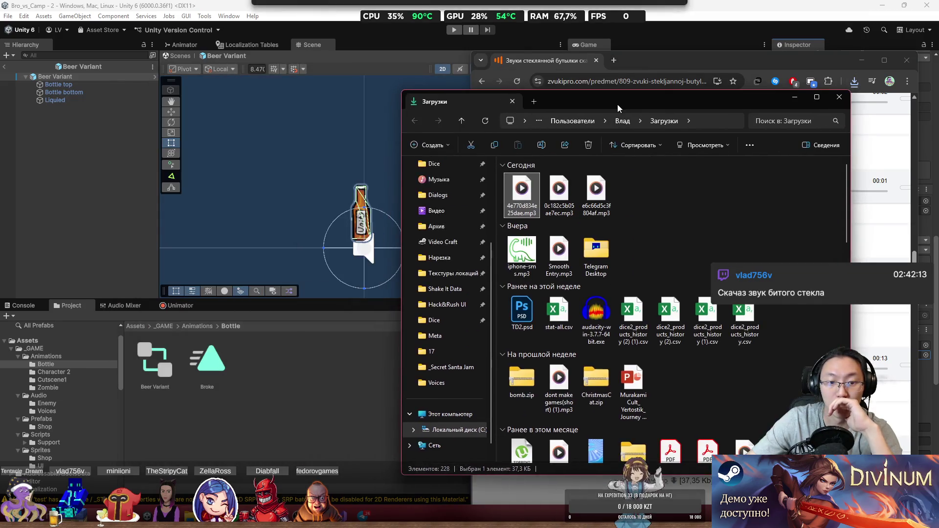
left_click_drag(521, 189, 247, 374)
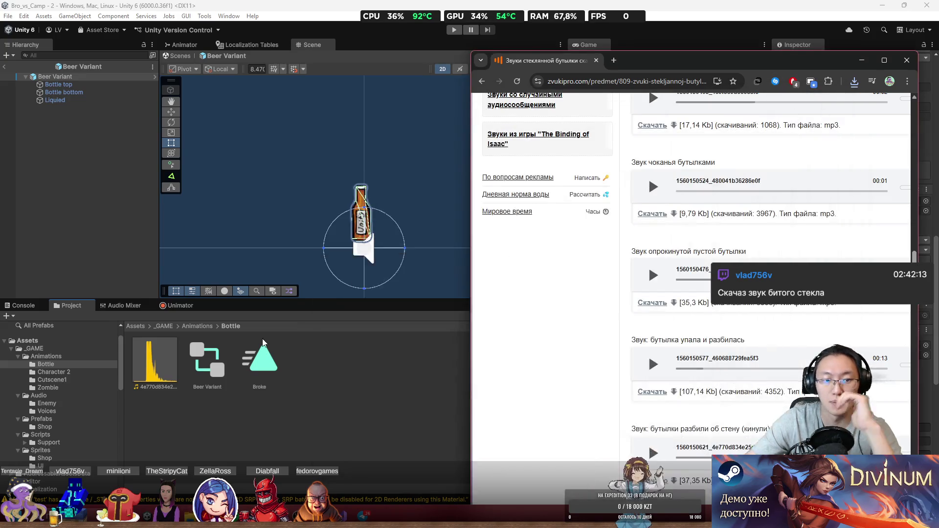
left_click(143, 358)
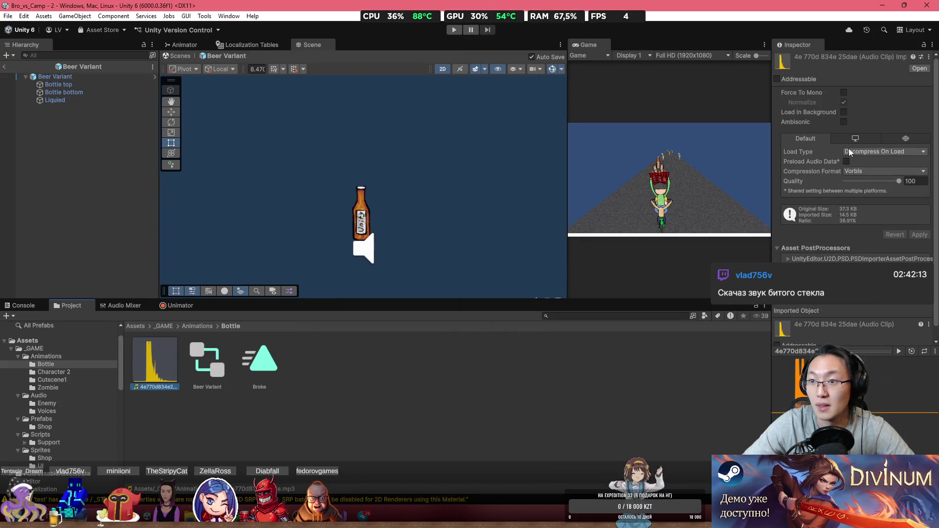
left_click(899, 181)
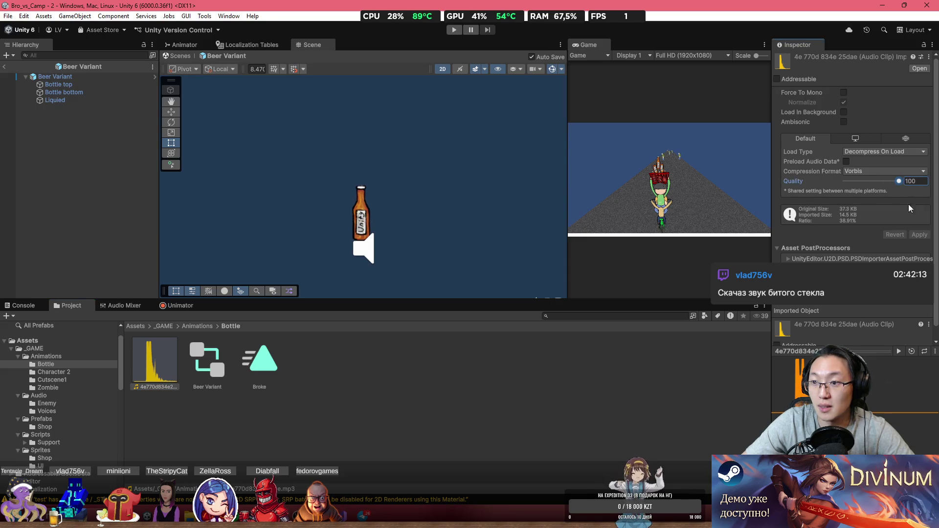
scroll(885, 175, "down", 1)
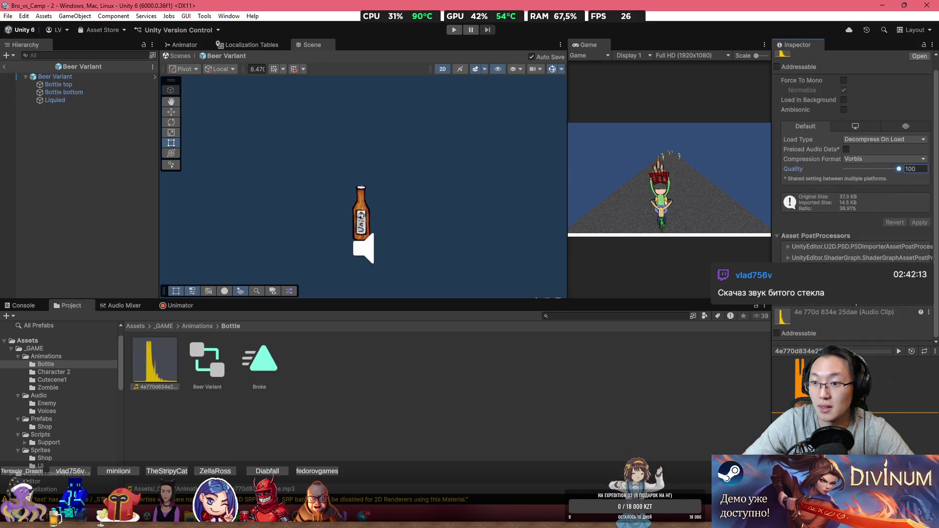
left_click(172, 374)
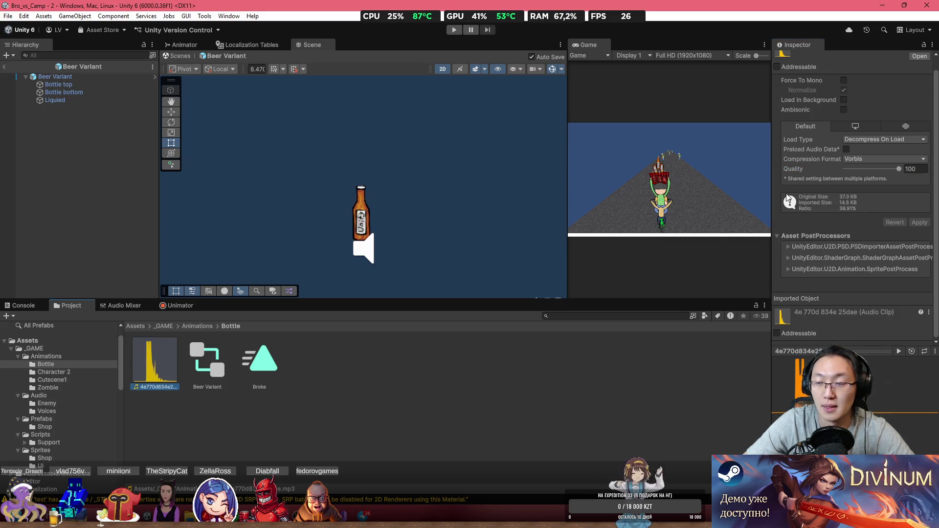
scroll(834, 128, "up", 1)
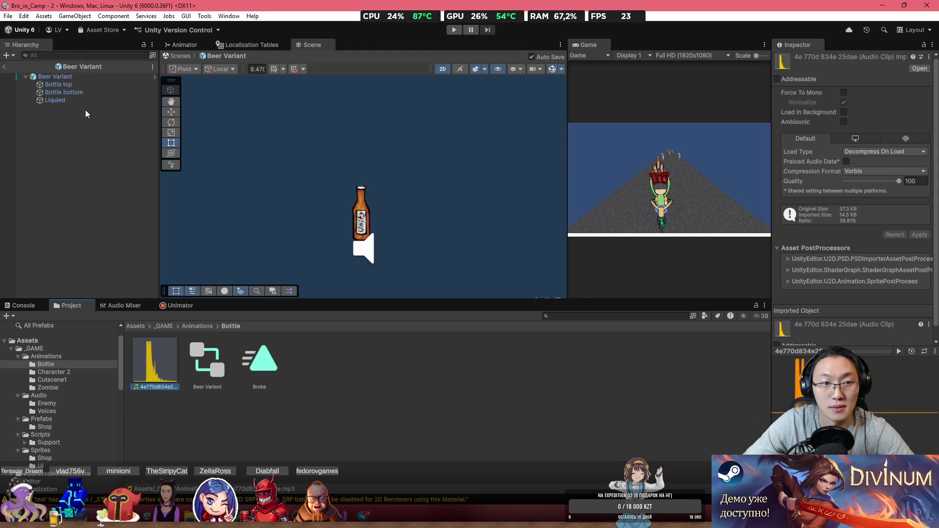
- Rename the imported clip to BrokenGlass
left_click(159, 386)
type("V")
key("BackSpace")
type("Broken")
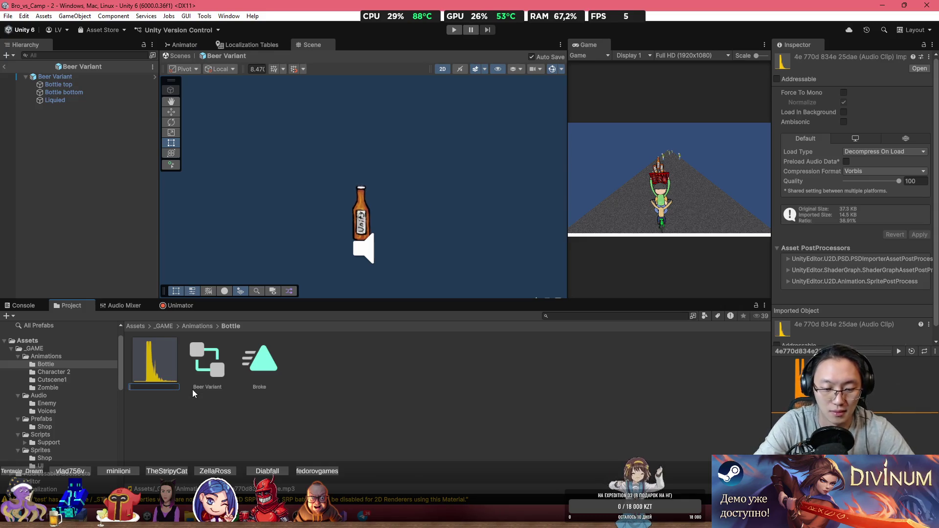
type("Glass")
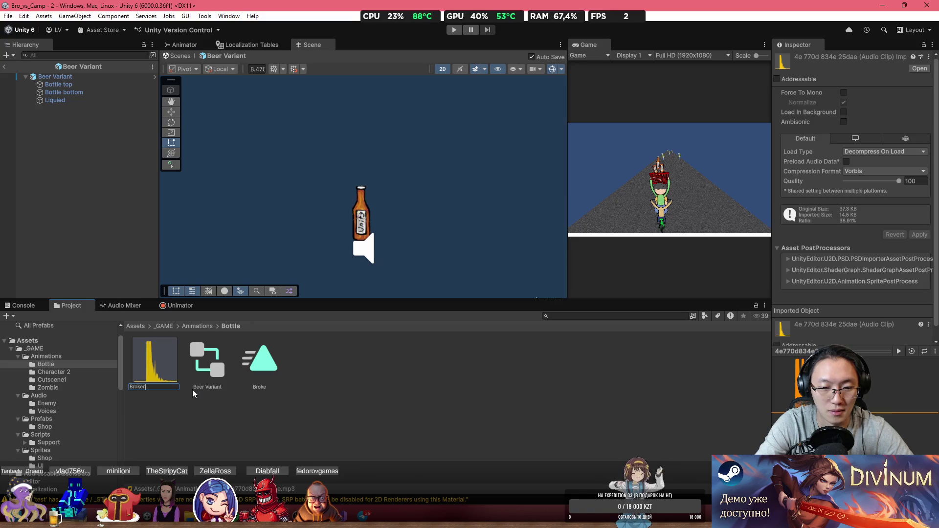
key("Return")
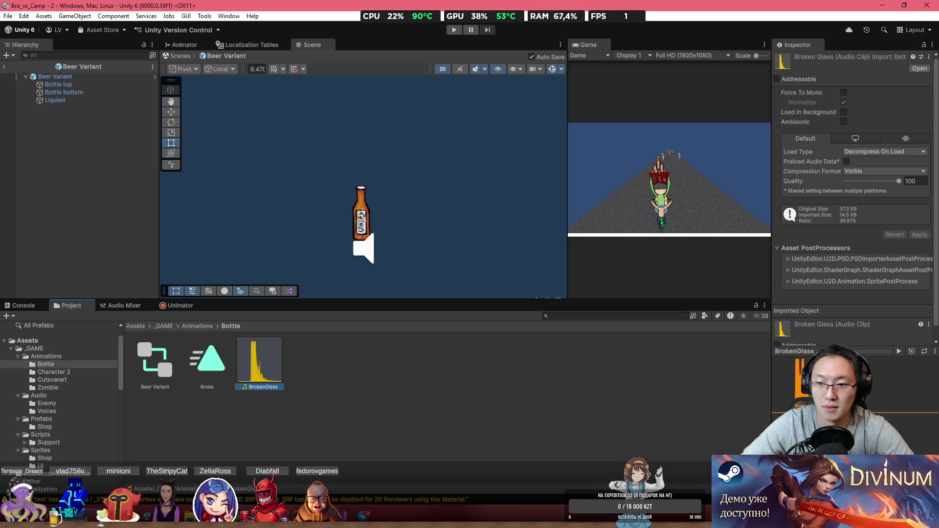
left_click(899, 350)
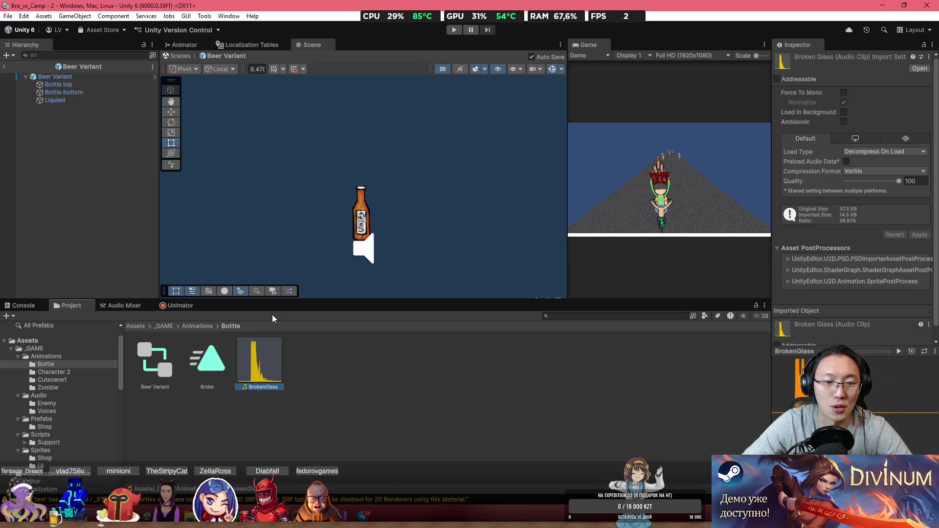
key("super+Down")
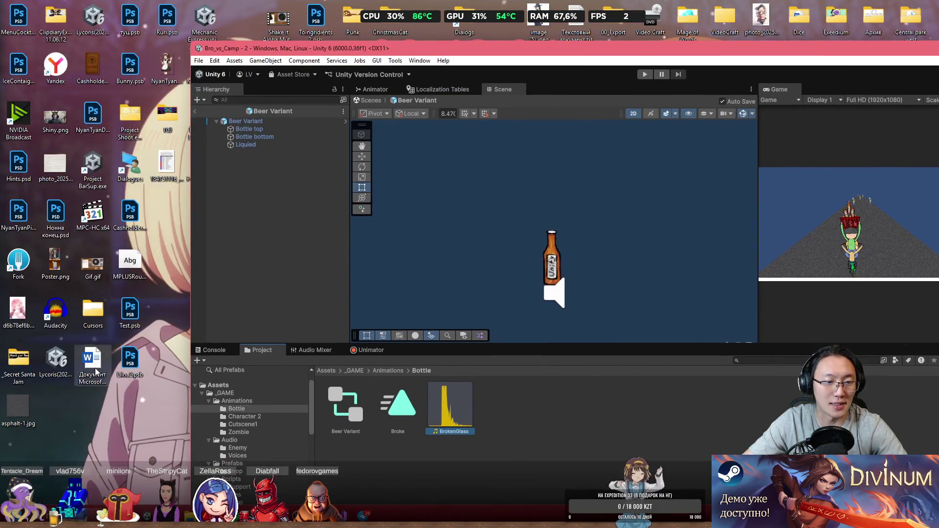
- Reveal BrokenGlass.mp3 in Explorer and open it with Audacity
right_click(450, 406)
left_click(521, 141)
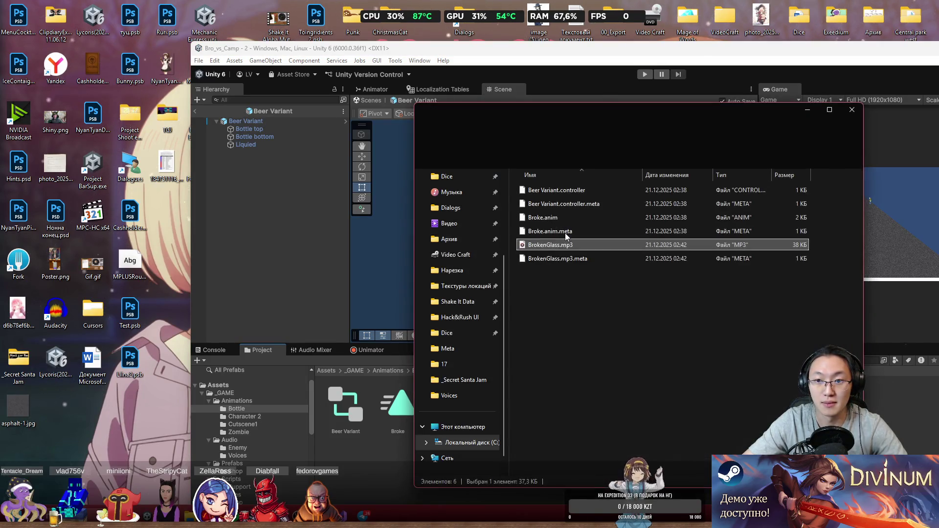
right_click(567, 245)
mouse_move(642, 256)
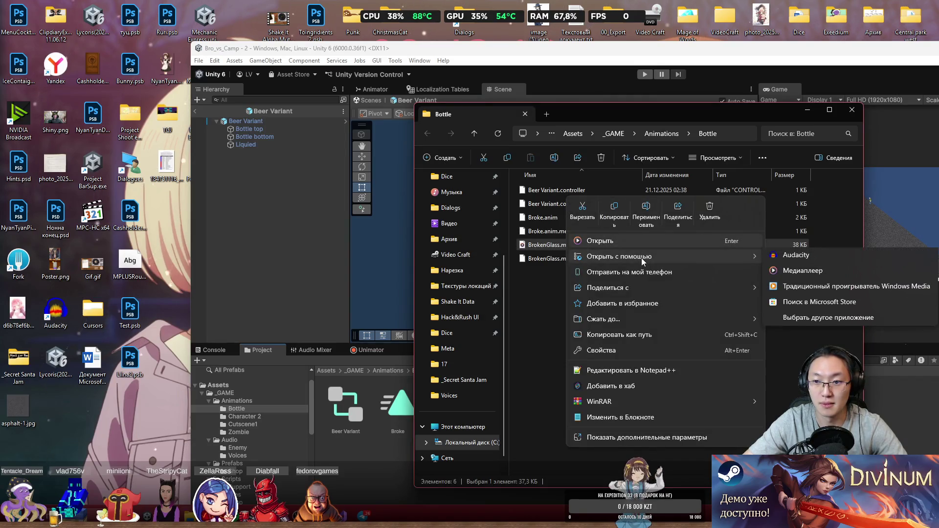
left_click(802, 258)
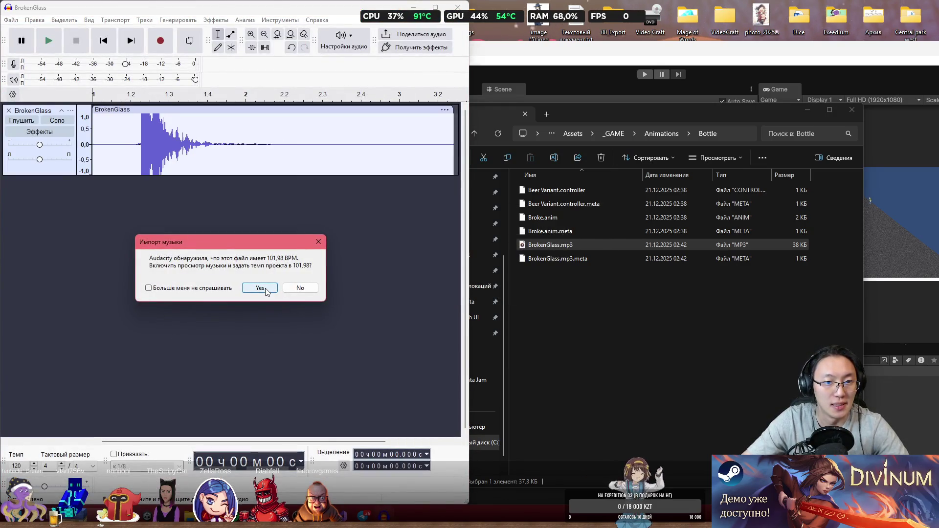
- Decline tempo matching, trim the silent start, move the clip to 0, and cut its tail
left_click(300, 288)
left_click_drag(93, 114, 134, 116)
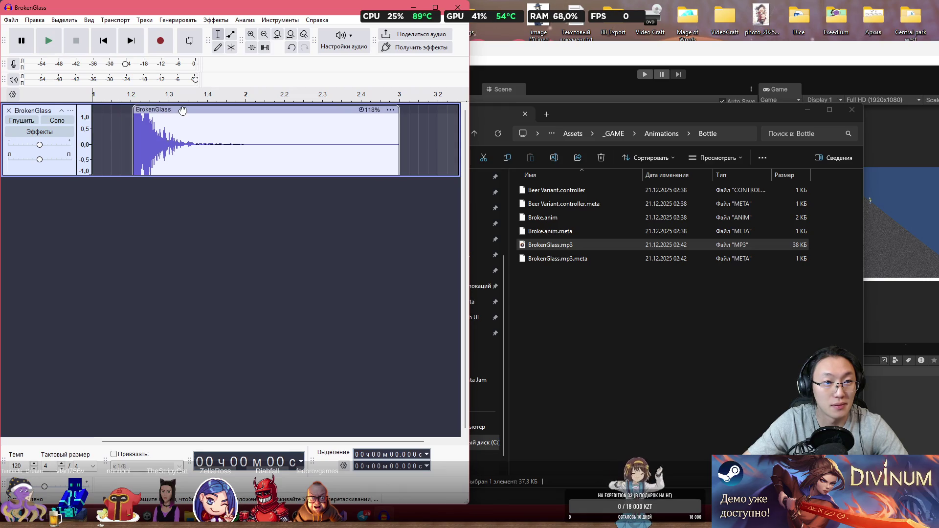
left_click_drag(141, 109, 100, 110)
key("space")
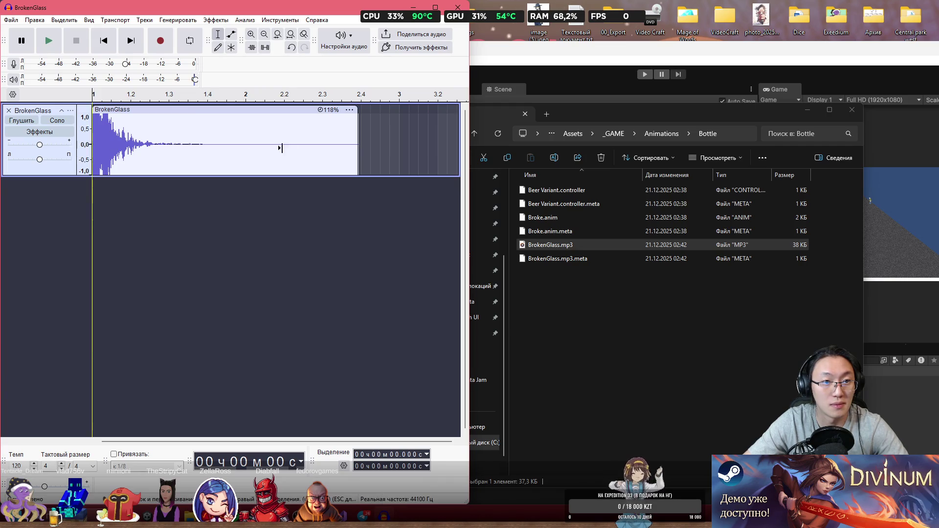
key("space")
left_click_drag(357, 124, 145, 131)
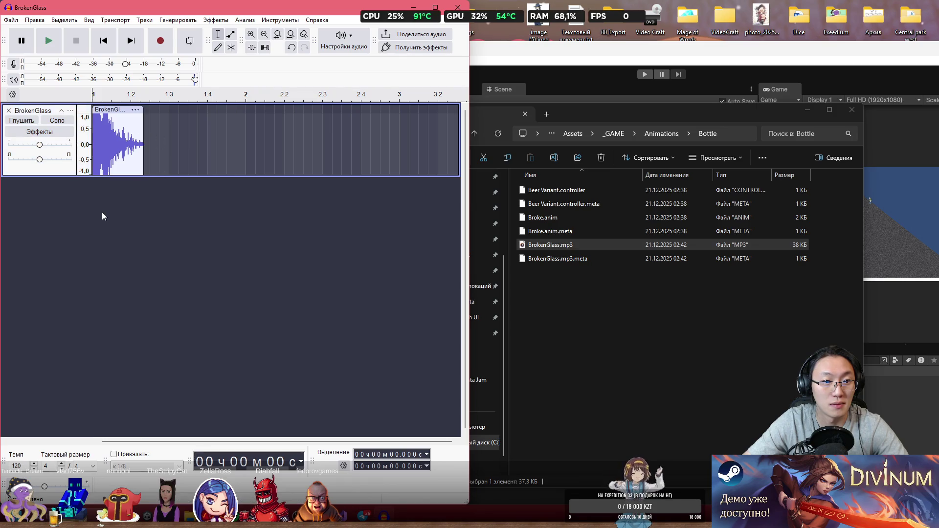
key("space")
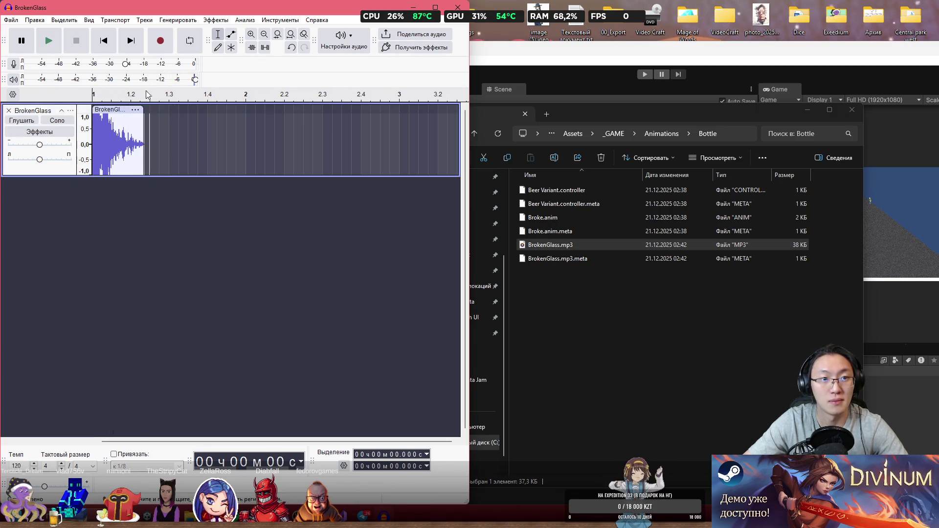
- Stretch the clip to 118%, shorten its end, delete the leftover tail, and replay it
left_click_drag(144, 118, 195, 121)
key("space")
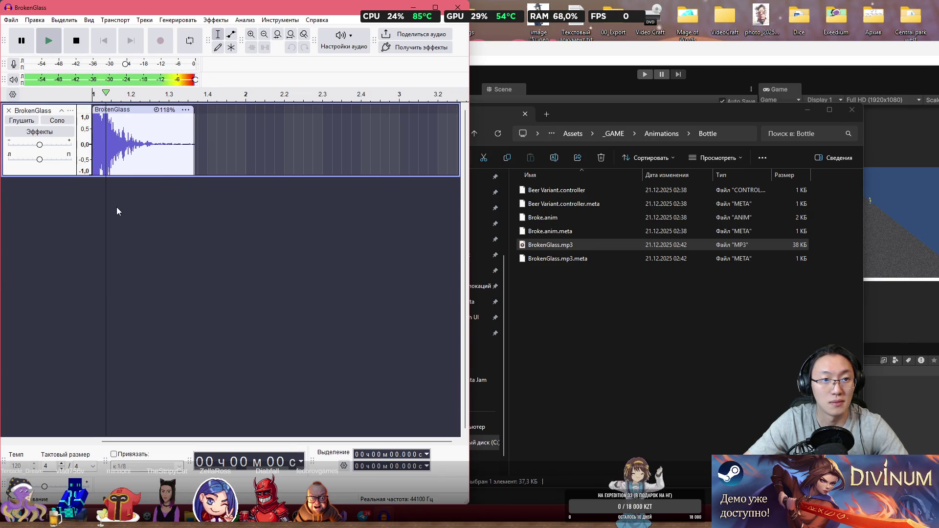
left_click_drag(194, 117, 179, 118)
key("space")
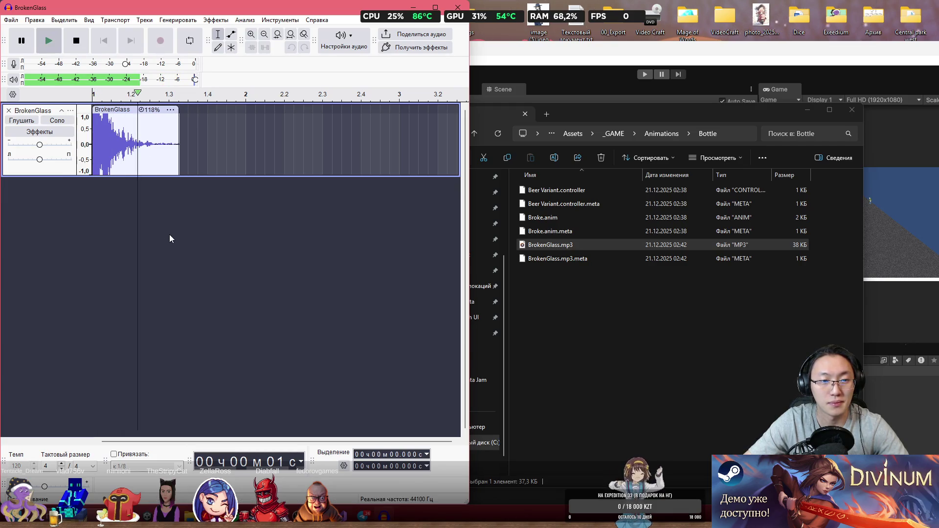
left_click_drag(157, 134, 212, 138)
key("Delete")
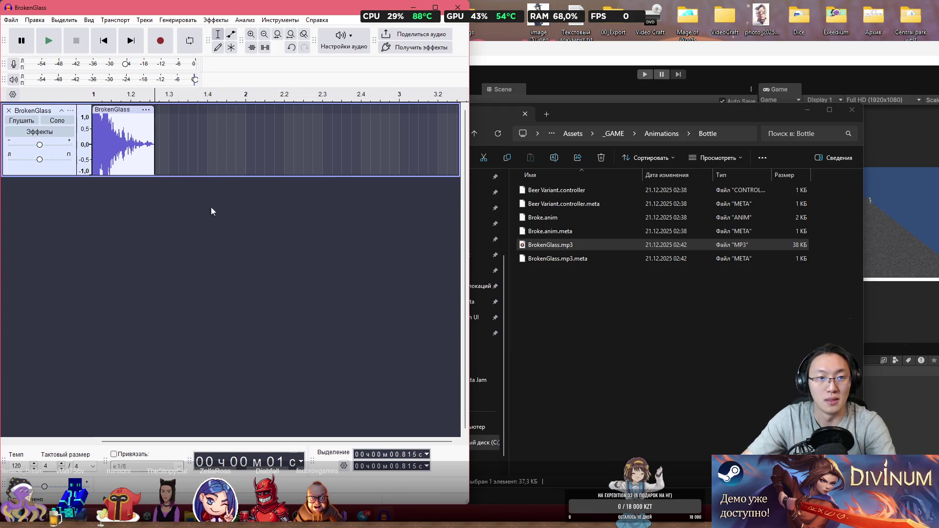
left_click(96, 154)
key("space")
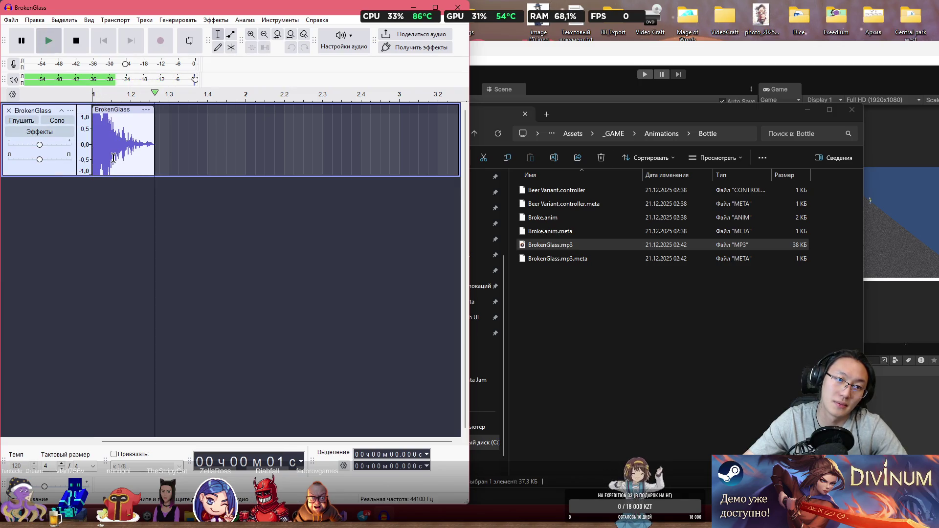
- Try Усиление сигнала with nothing selected and dismiss the no-audio warning
left_click(14, 22)
left_click(11, 20)
left_click(216, 20)
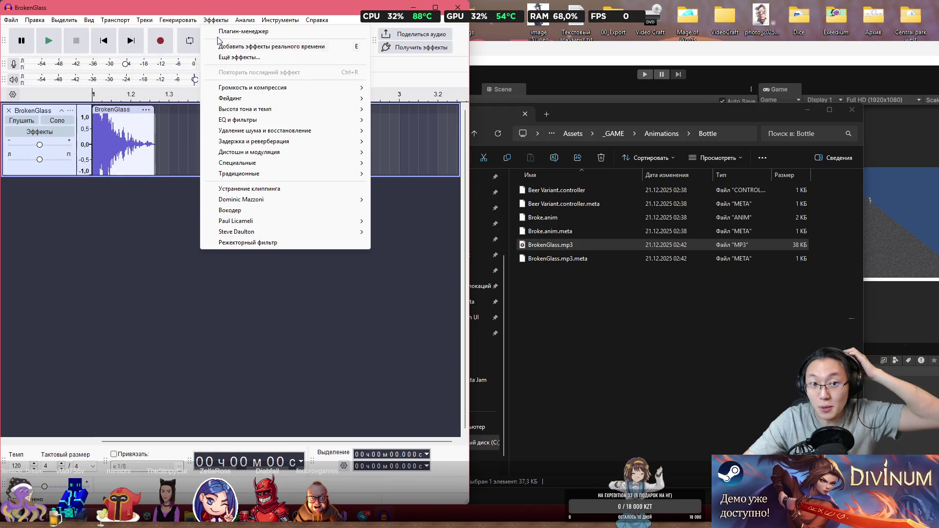
mouse_move(247, 88)
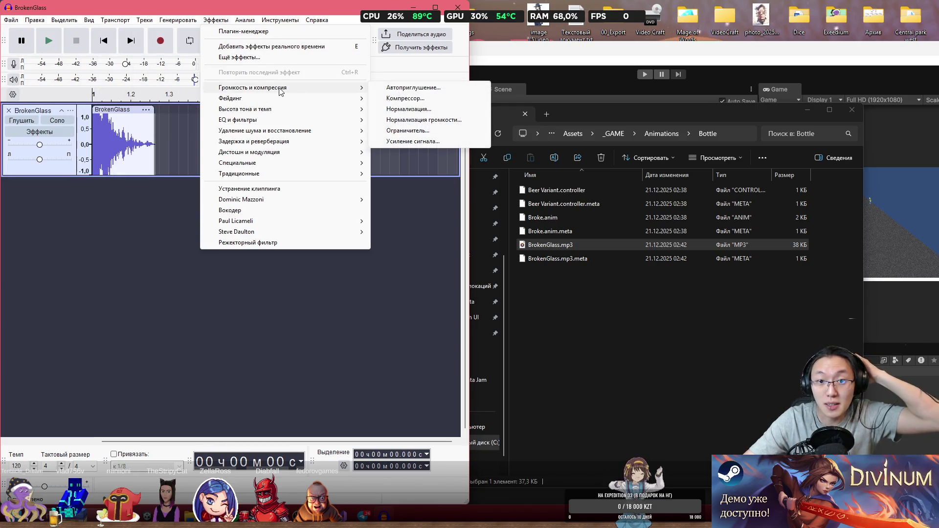
left_click(450, 140)
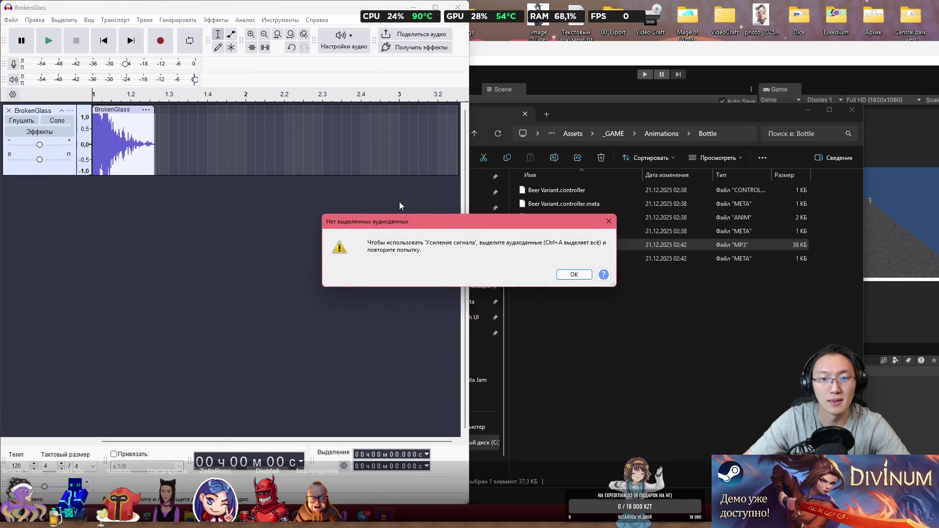
left_click(582, 276)
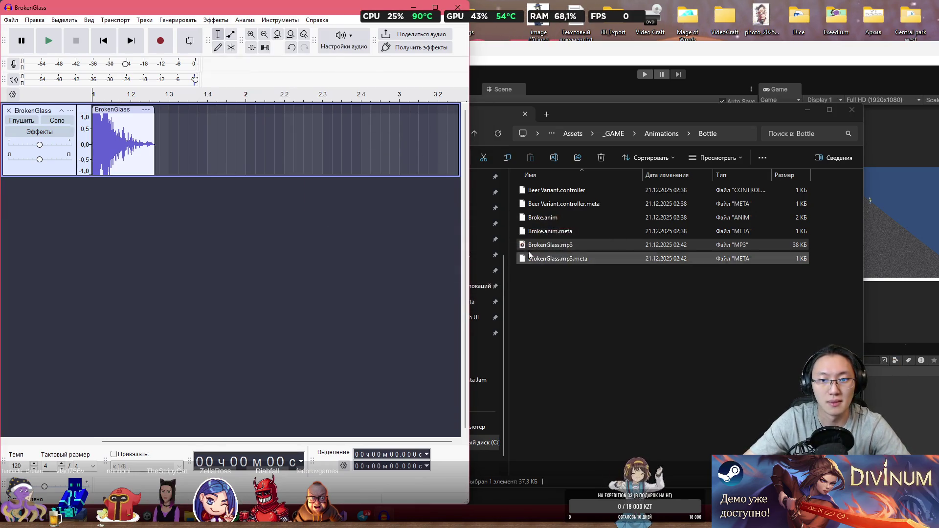
- Amplify the whole BrokenGlass clip by -7.3 dB and listen to the quieter result
left_click(123, 109)
left_click(177, 20)
mouse_move(215, 19)
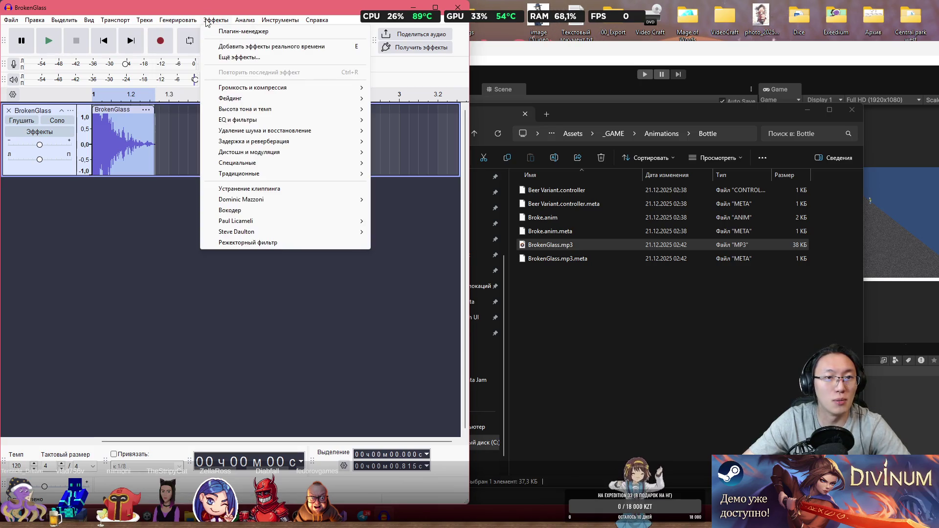
mouse_move(308, 131)
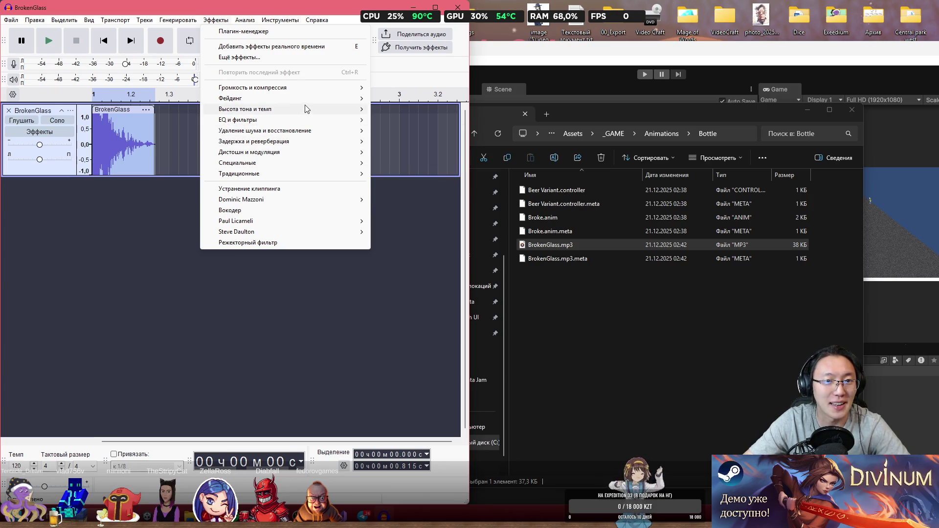
mouse_move(316, 91)
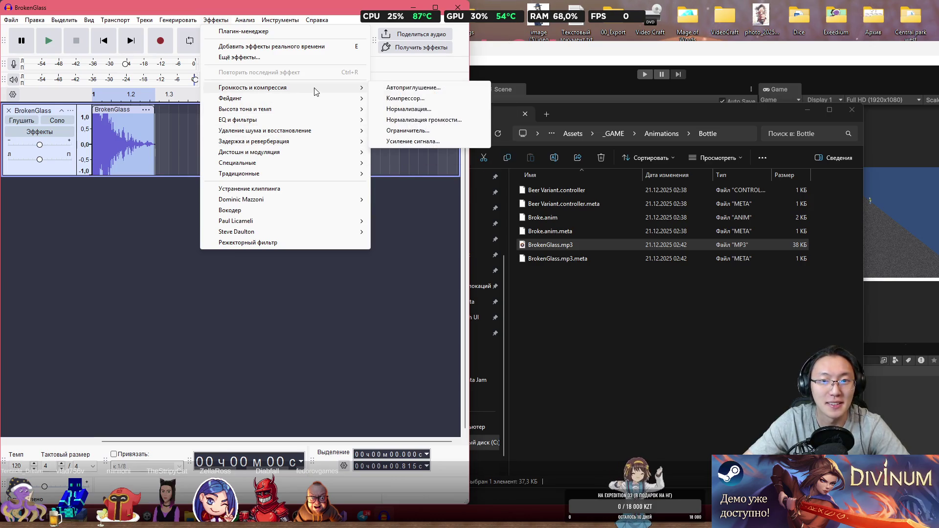
left_click(413, 141)
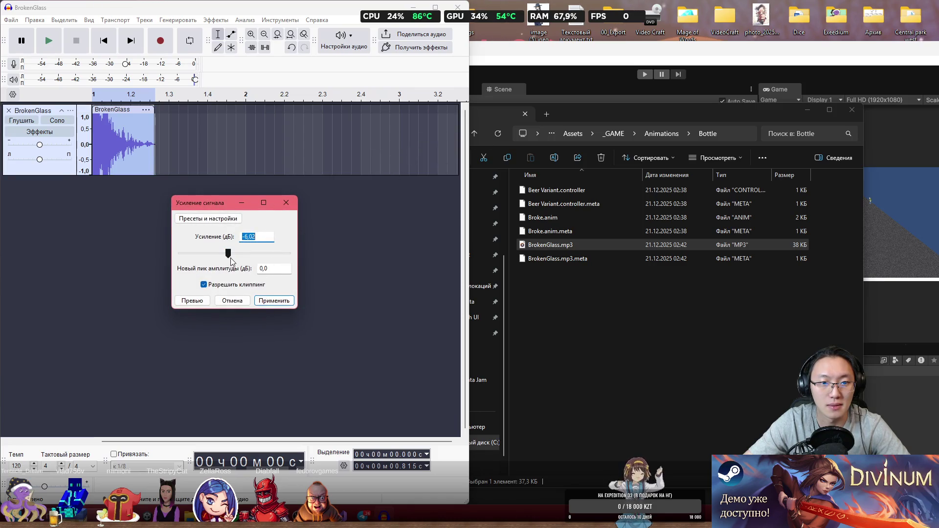
left_click(272, 300)
left_click(114, 215)
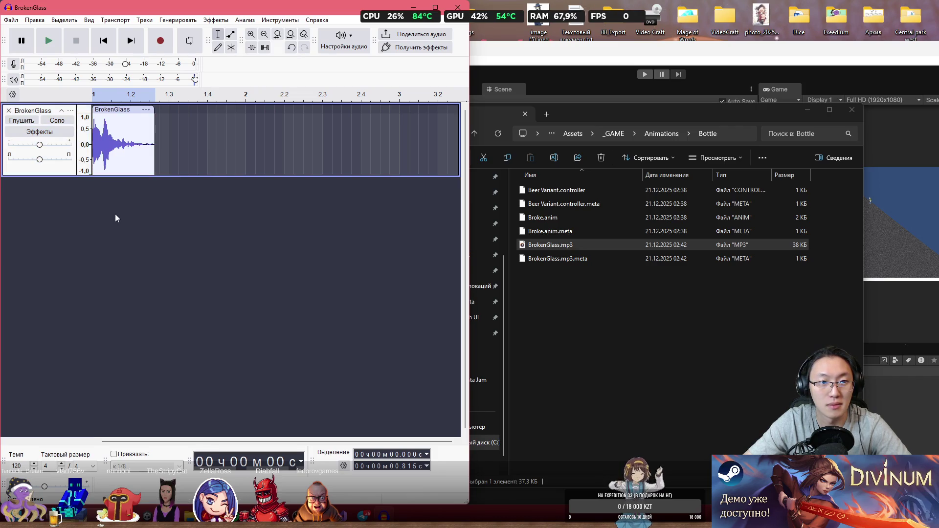
key("space")
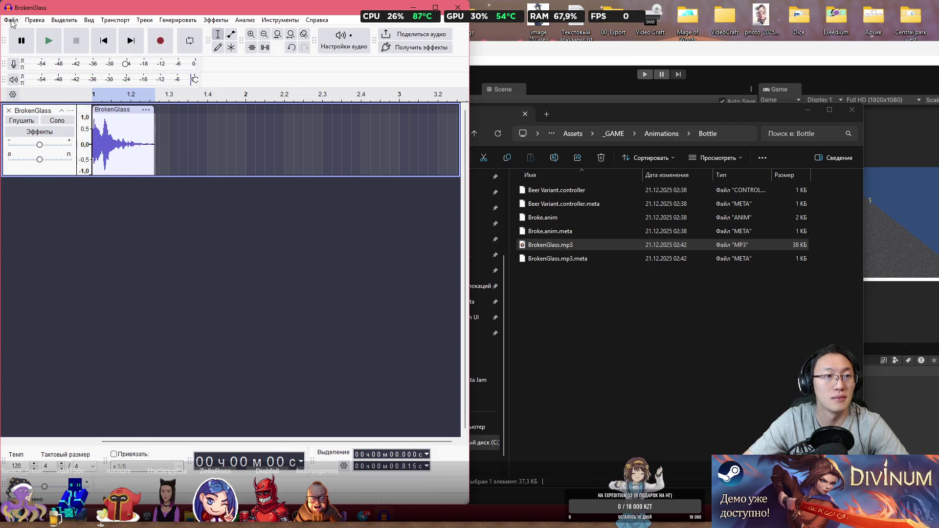
- Try saving from the File menu, select all the audio, and cycle through the open windows
left_click(10, 20)
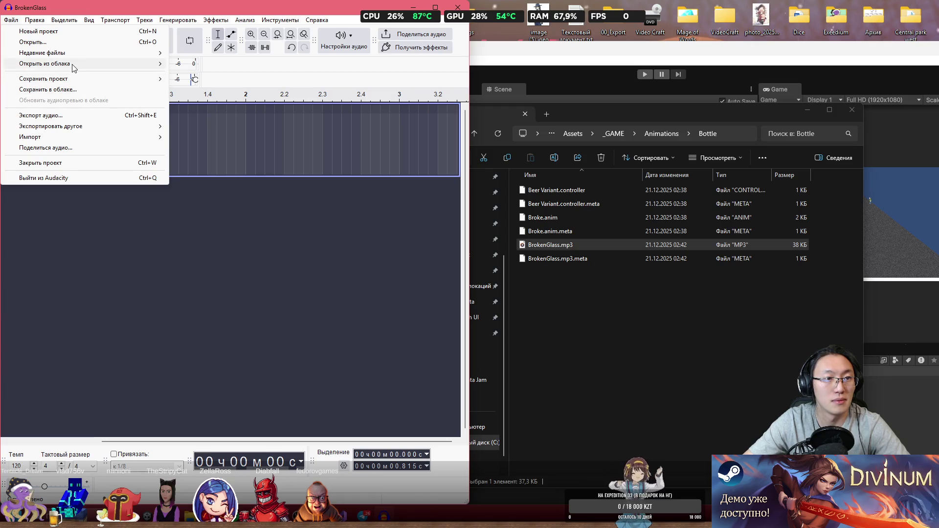
left_click(112, 147)
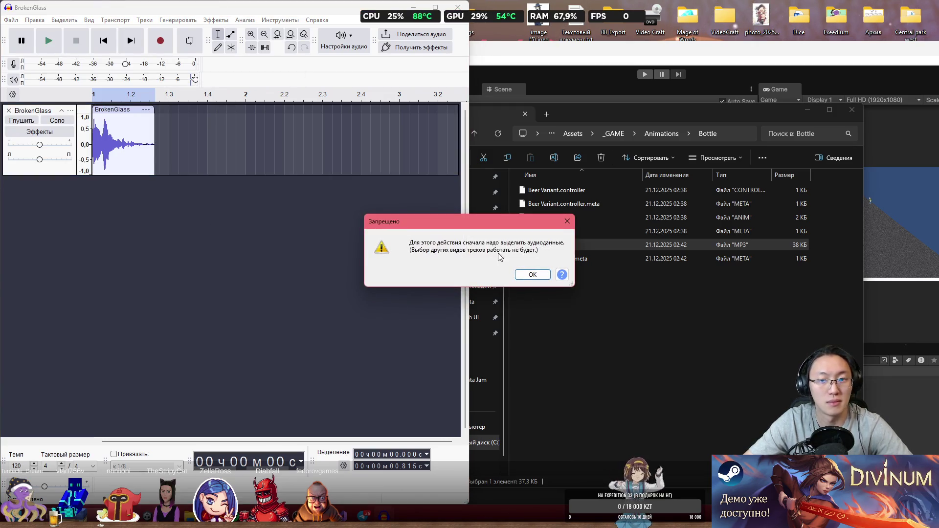
left_click(532, 275)
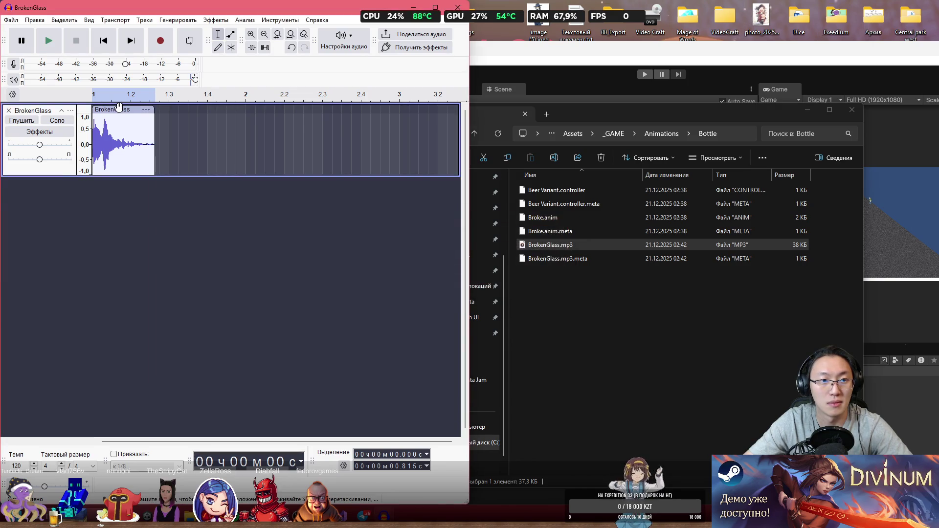
key("ctrl+a")
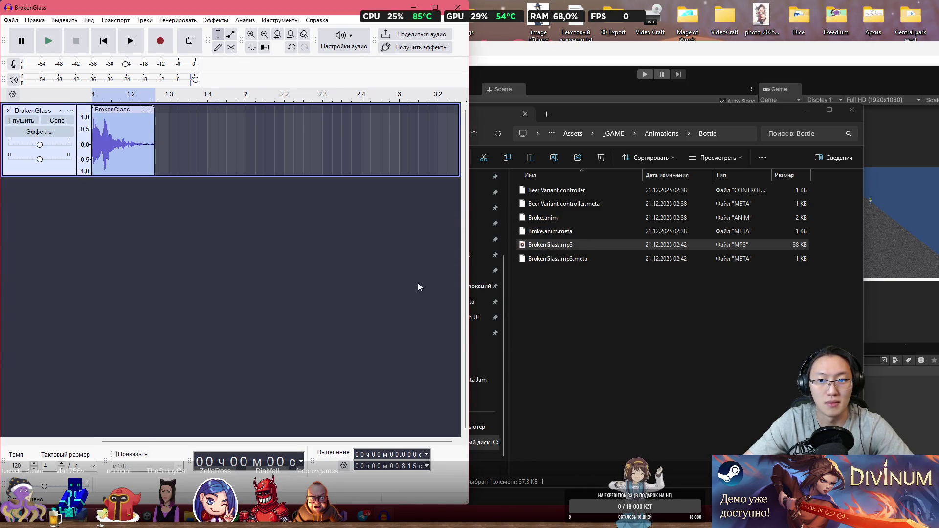
left_click(591, 306)
left_click(644, 49)
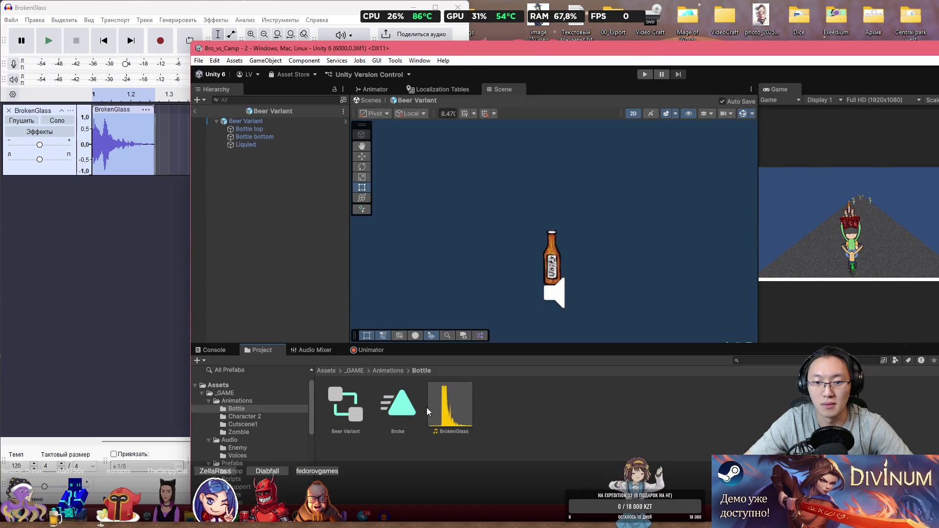
left_click(90, 126)
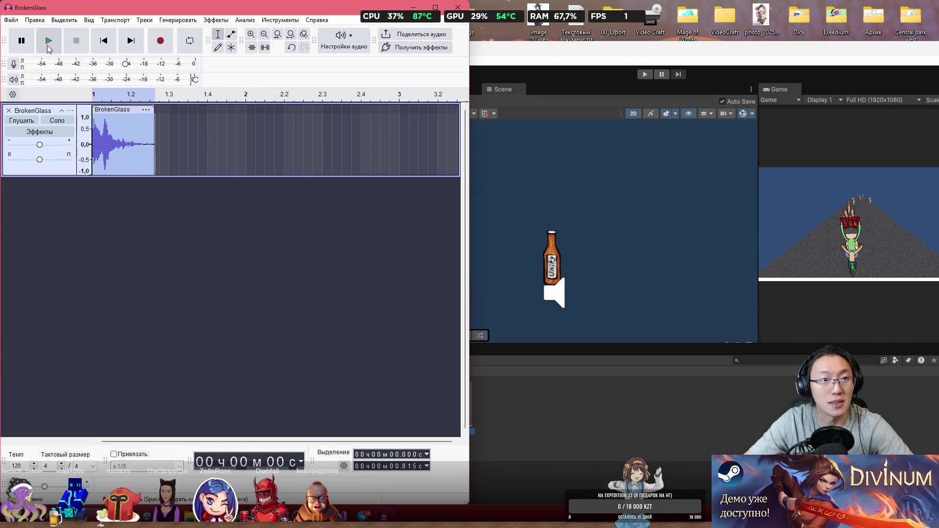
left_click(10, 19)
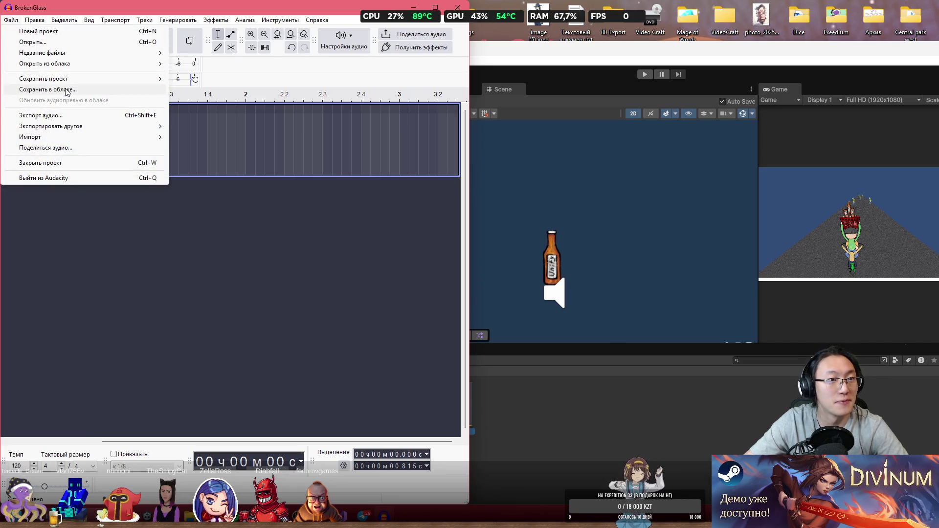
mouse_move(96, 64)
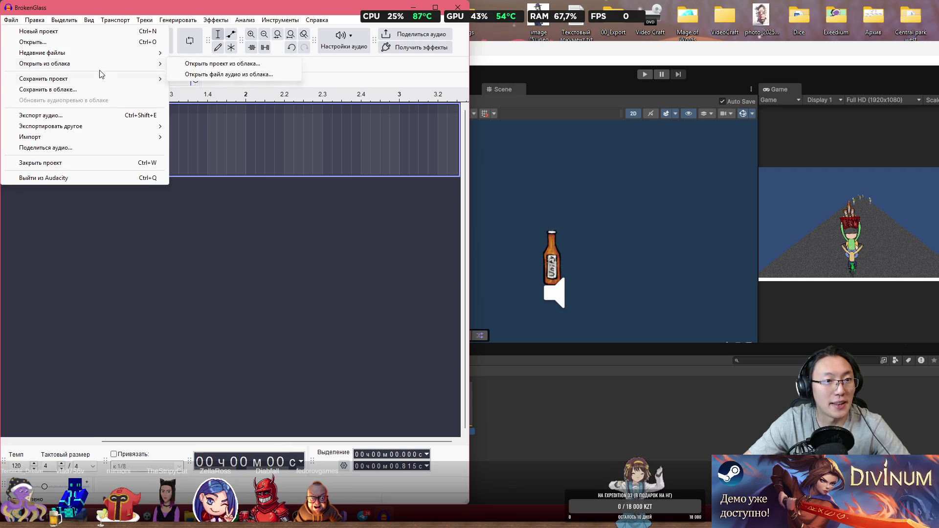
left_click(174, 250)
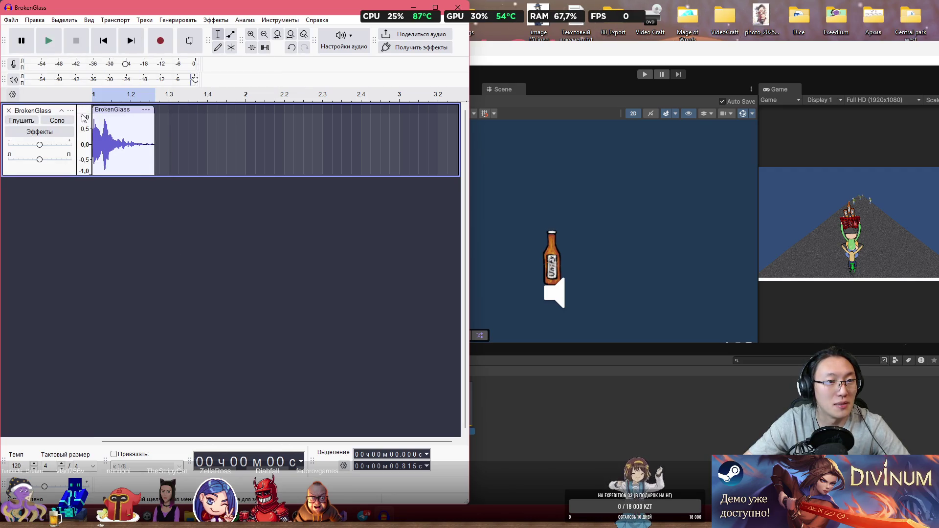
- Export the selected audio as BrokenGlass.ogg in Ogg Vorbis, then minimize Audacity
key("ctrl+shift+e")
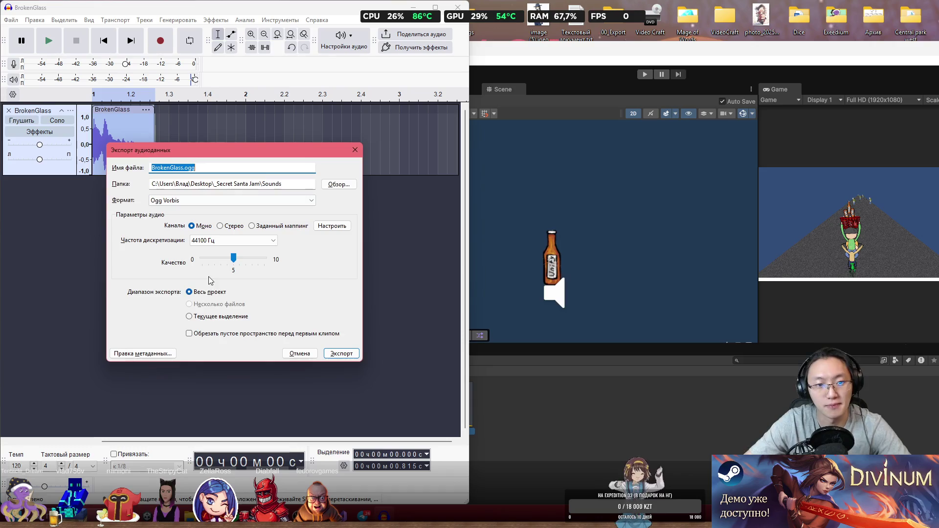
left_click(220, 317)
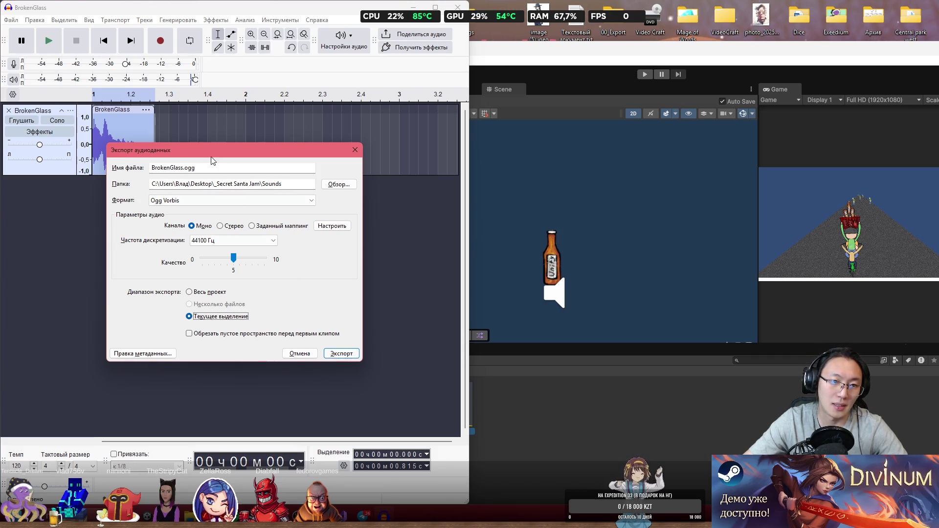
left_click(332, 359)
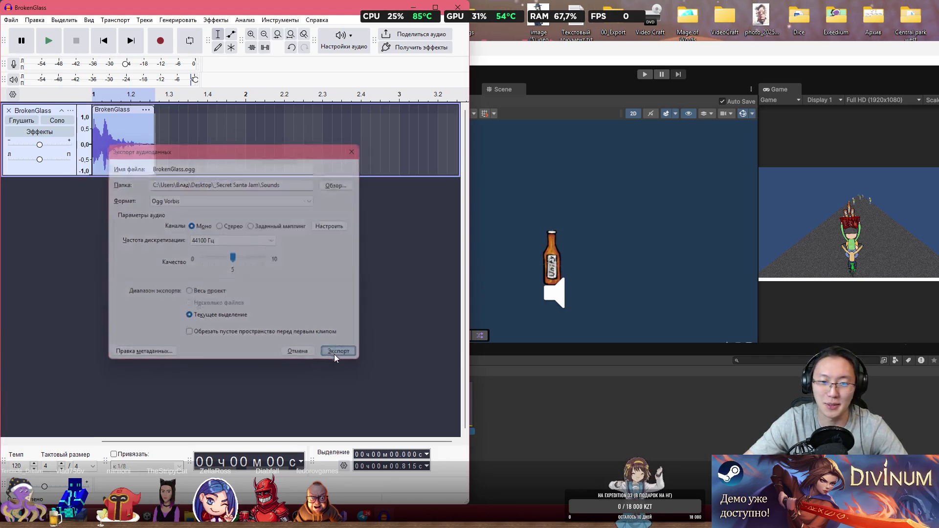
left_click(422, 7)
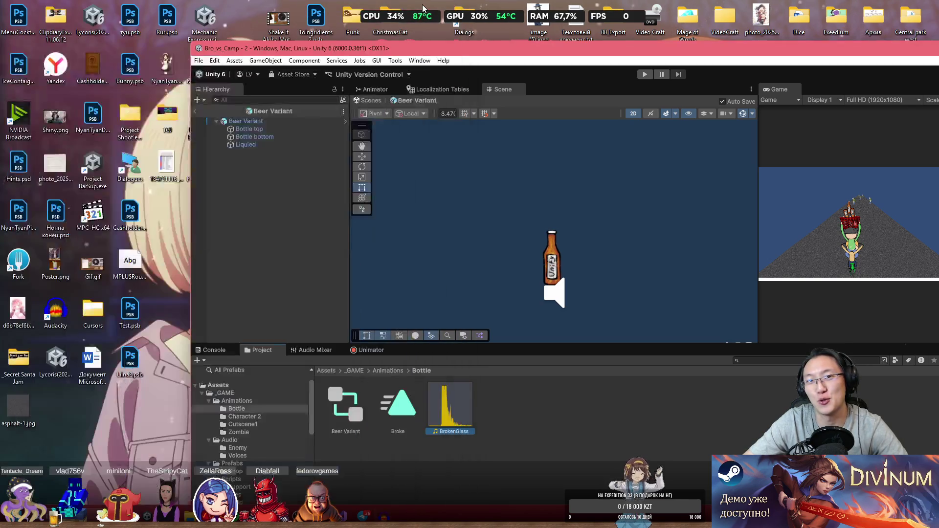
- Open the desktop _Secret Santa Jam > Sounds folder in Explorer
left_click(491, 432)
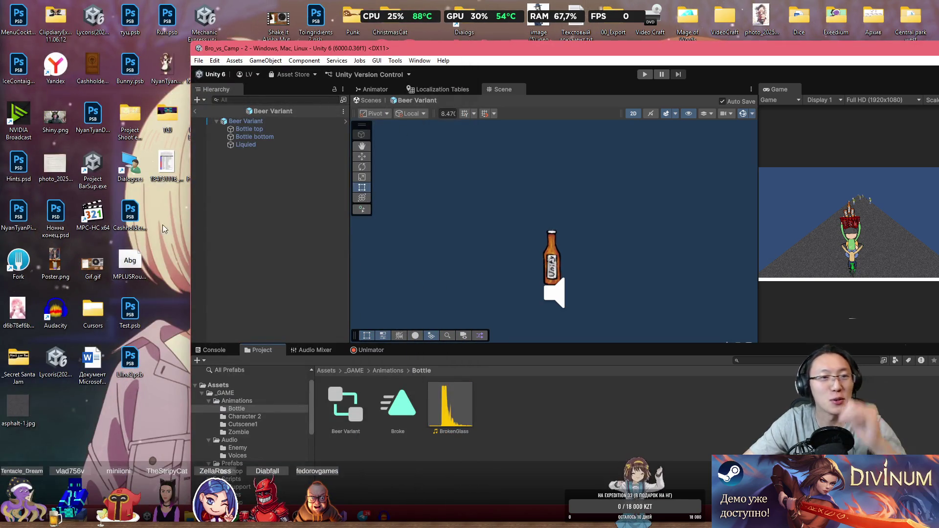
mouse_move(391, 48)
left_mouse_down()
mouse_move(430, 41)
mouse_move(433, 30)
left_mouse_up()
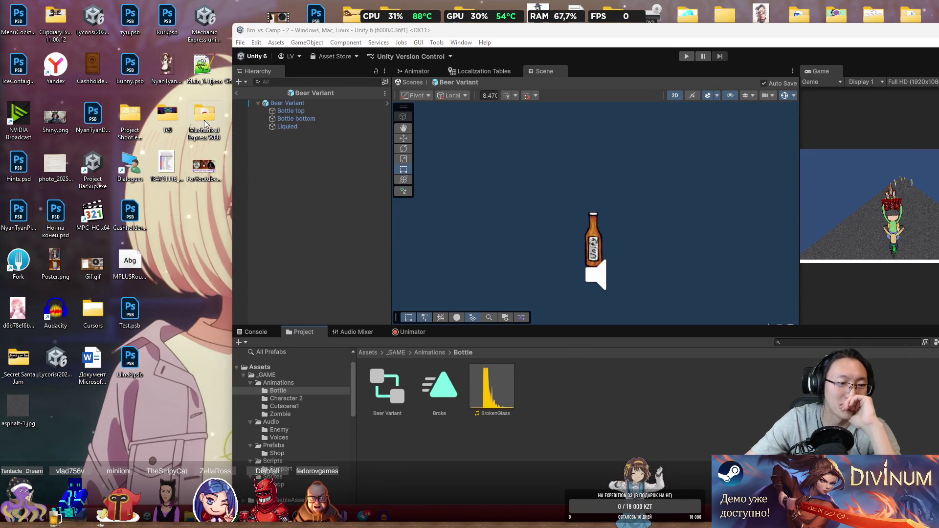
double_click(205, 123)
left_click(850, 126)
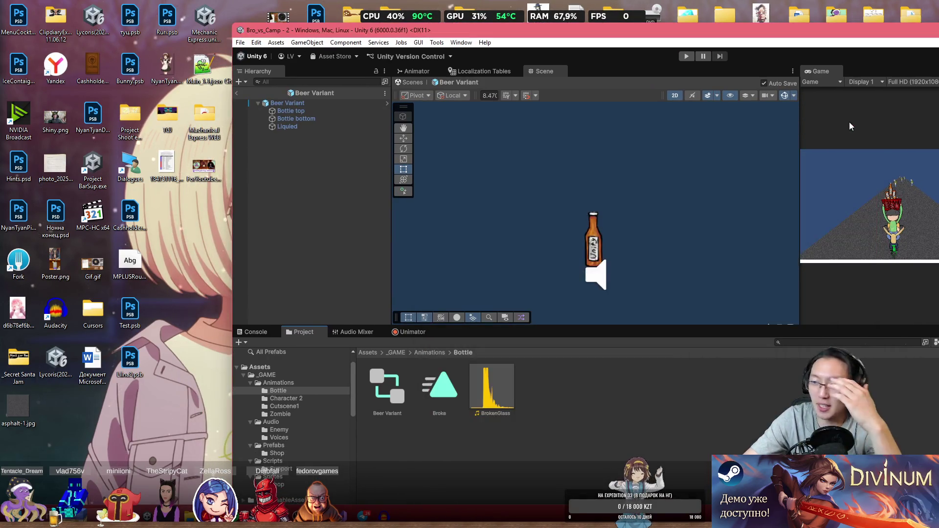
double_click(18, 359)
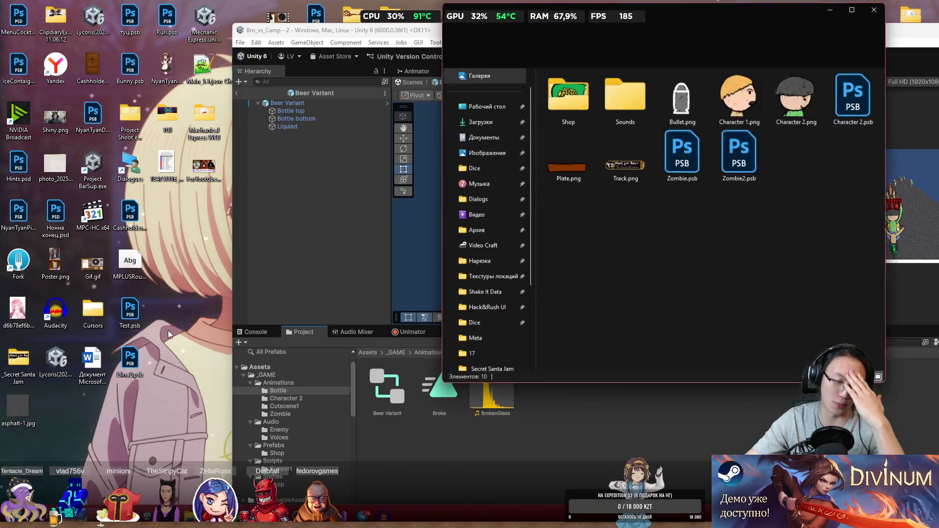
double_click(624, 95)
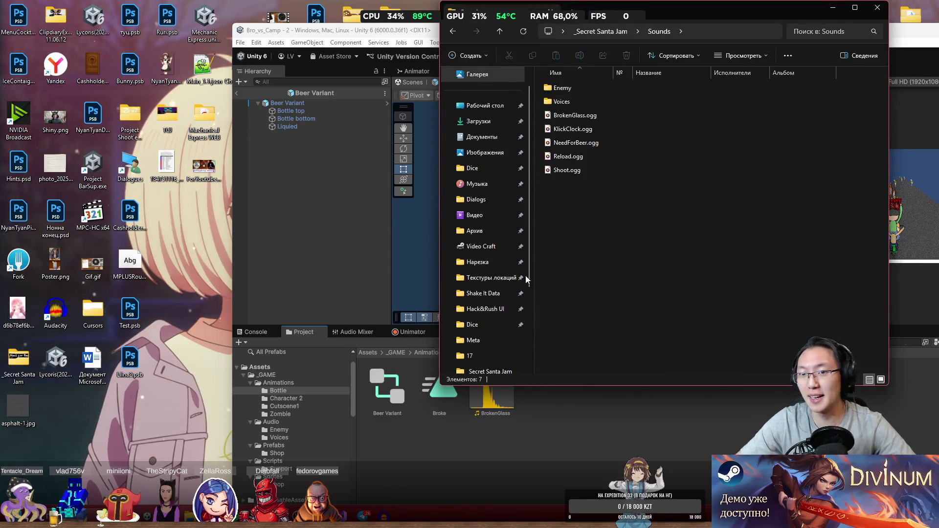
- Delete the old BrokenGlass clip from Unity's Project window
left_click(518, 397)
key("Delete")
key("Return")
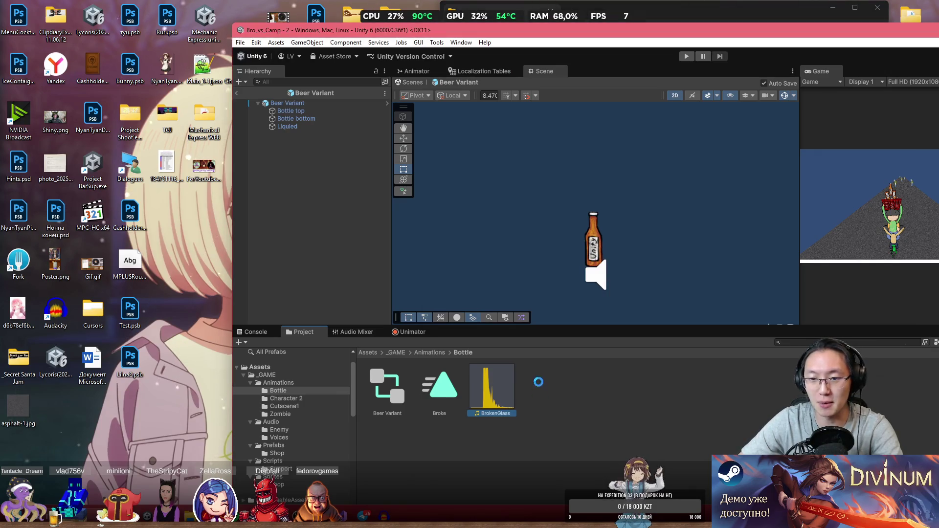
key("alt+Tab")
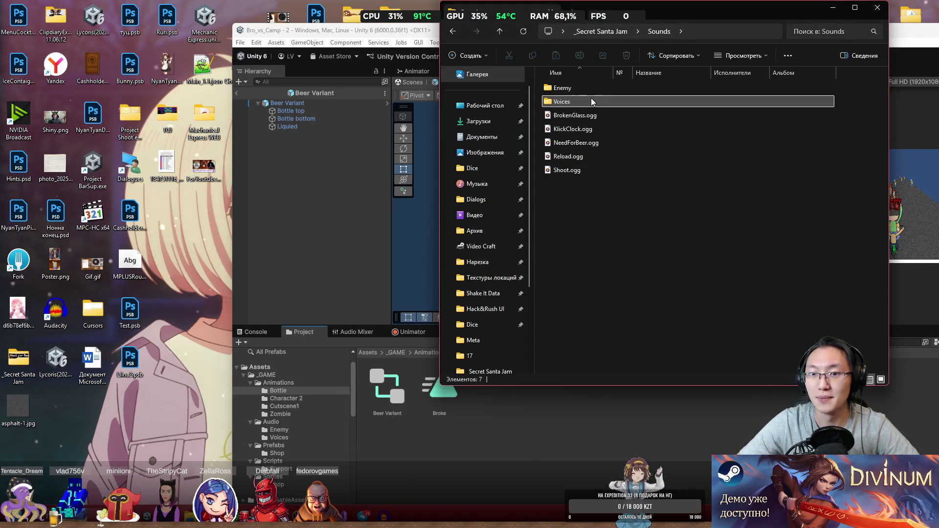
- Return to the Sounds folder and drag BrokenGlass.ogg into Unity's Bottle folder
double_click(591, 100)
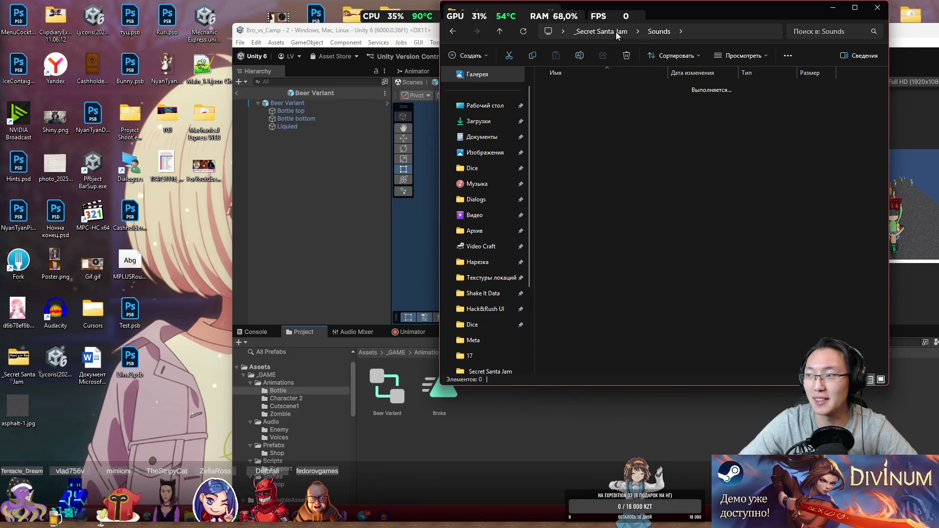
key("alt+Tab")
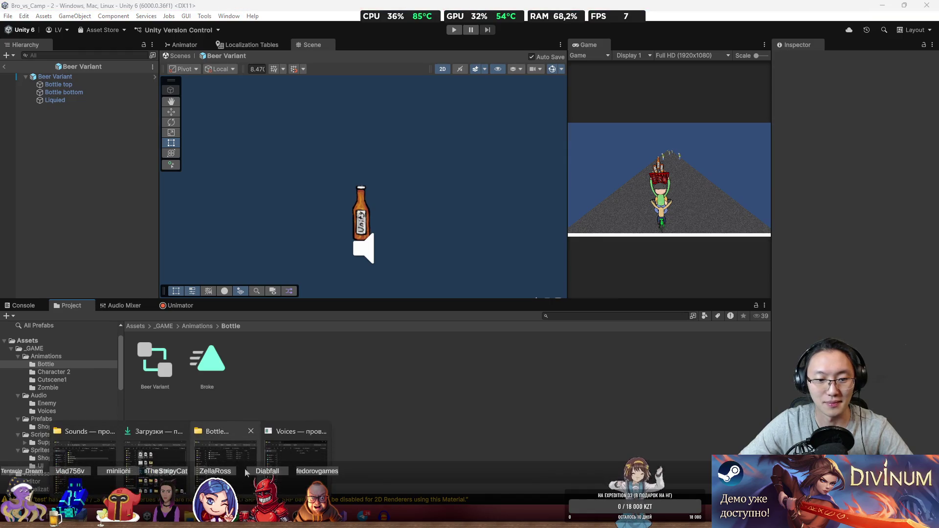
key("alt+Tab")
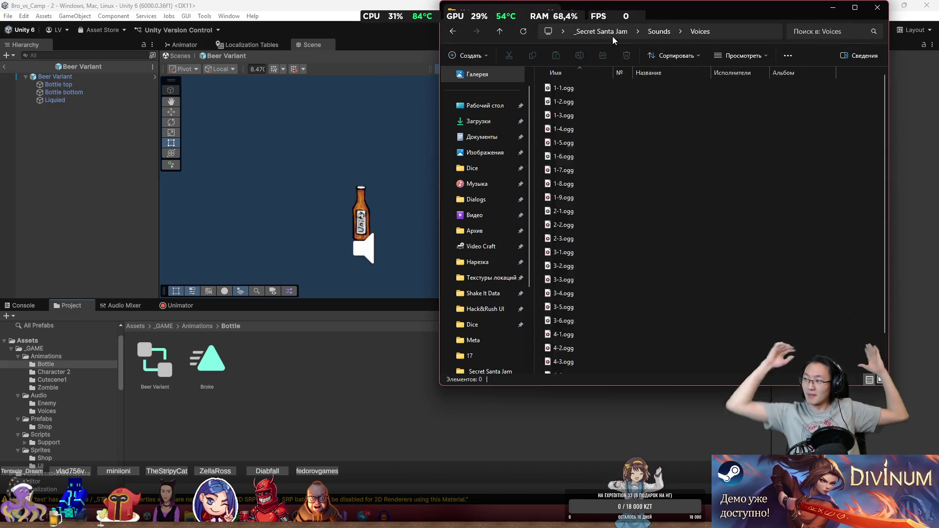
left_click(612, 34)
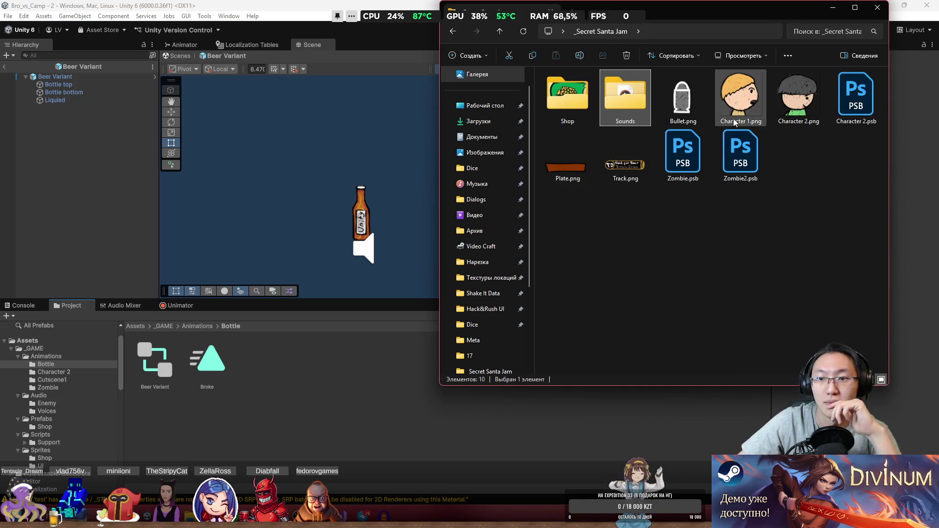
double_click(620, 107)
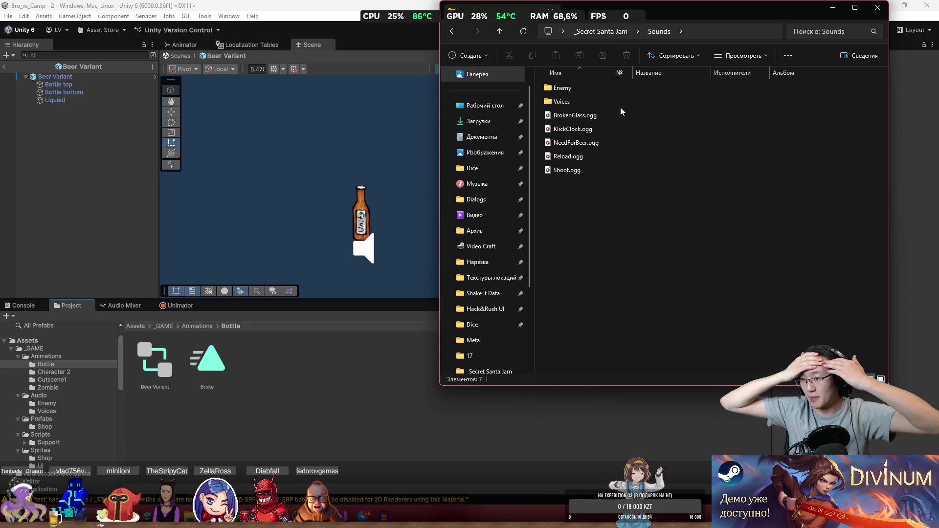
mouse_move(609, 12)
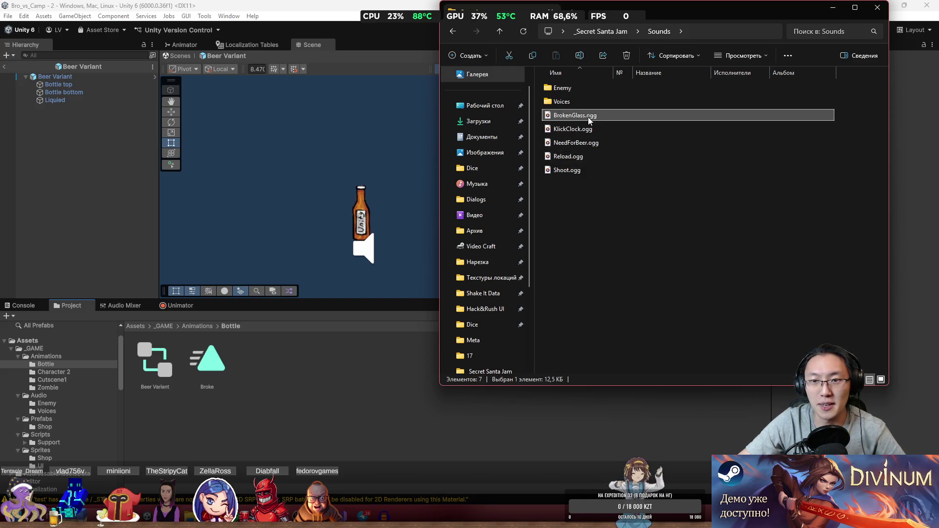
mouse_move(567, 116)
left_mouse_down()
mouse_move(242, 397)
mouse_move(259, 391)
left_mouse_up()
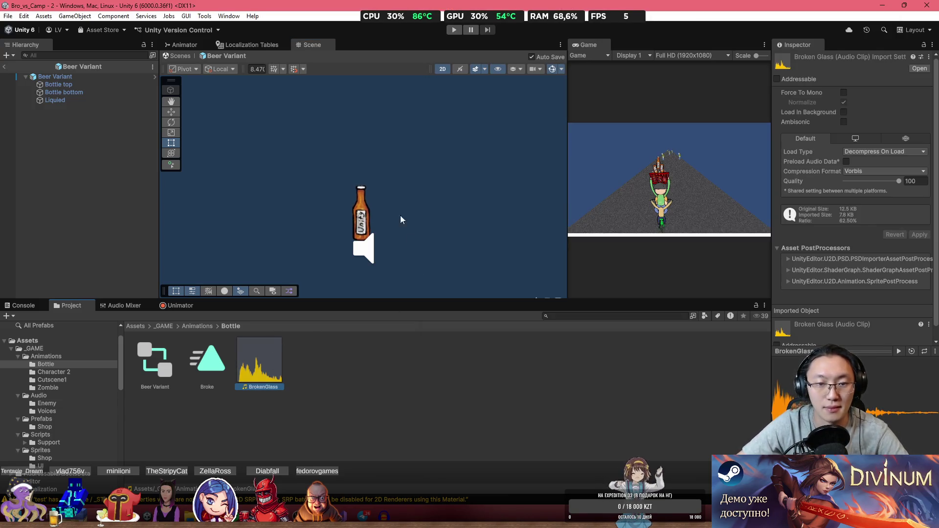
- Assign BrokenGlass to Beer Variant's Audio Source, turn off Play On Awake, and open BottleSupprot
left_click(62, 78)
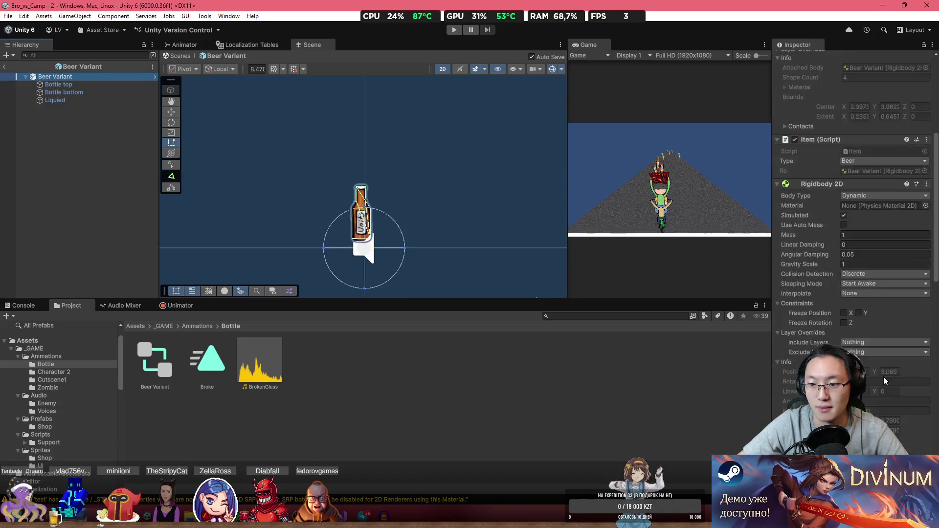
left_click_drag(259, 362, 876, 244)
left_click(844, 303)
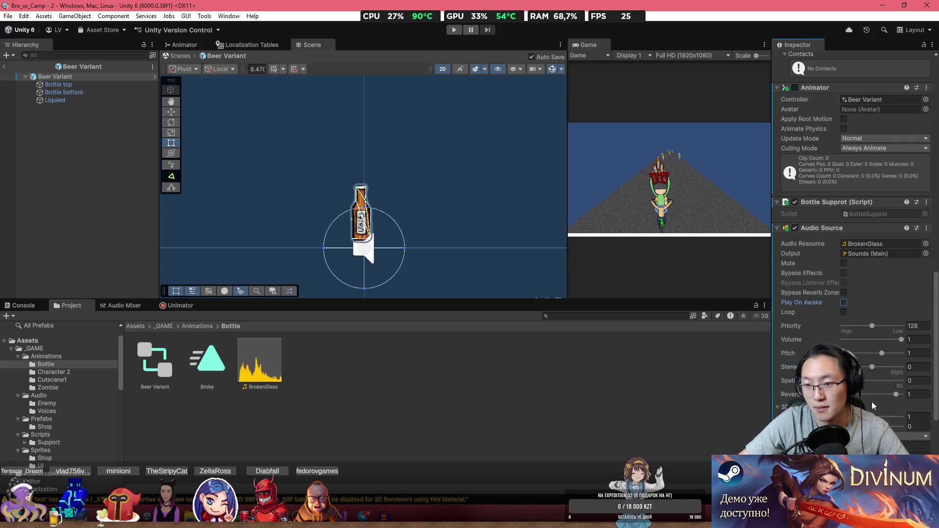
scroll(871, 401, "down", 4)
scroll(871, 404, "up", 4)
scroll(871, 411, "up", 3)
double_click(866, 338)
left_click(208, 284)
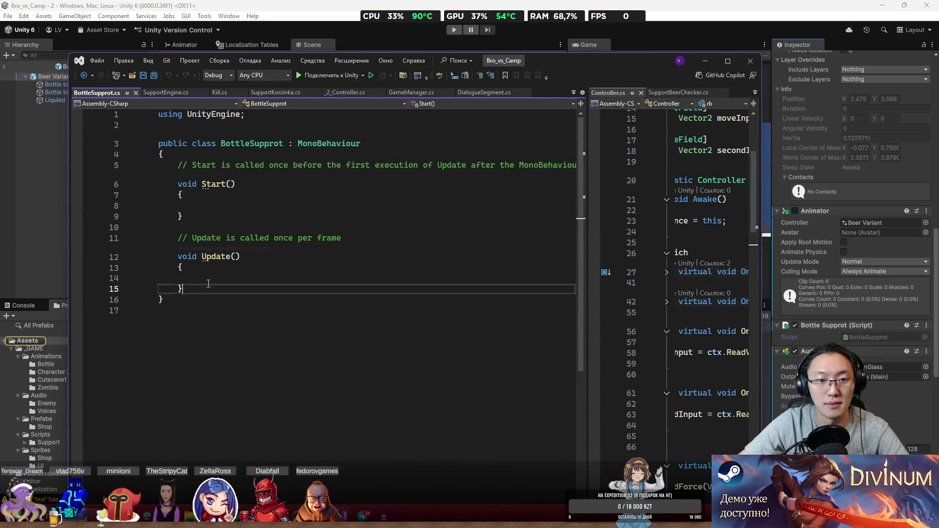
- Replace BottleSupprot's Start and Update with a public OnCollisionEnter2D(Collision2D collision) method
left_click_drag(208, 284, 179, 165)
type("p")
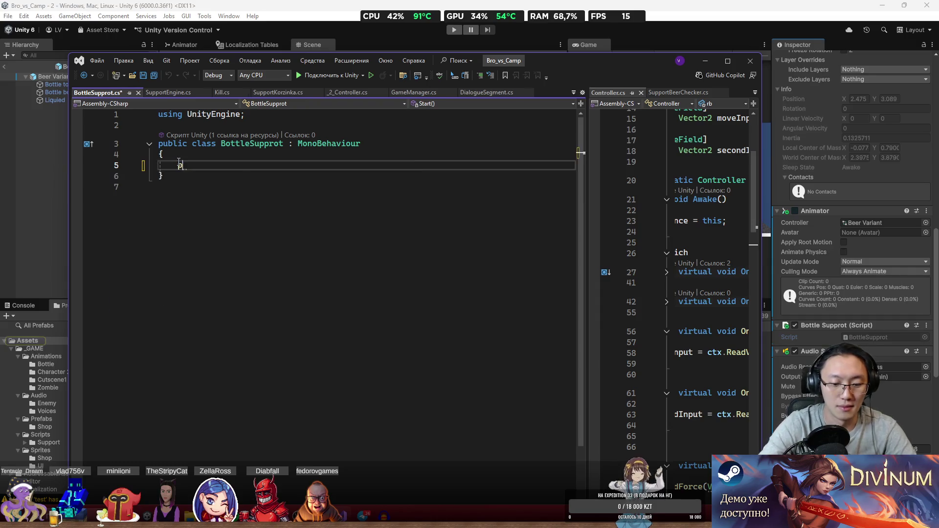
type("ublic void OnCol")
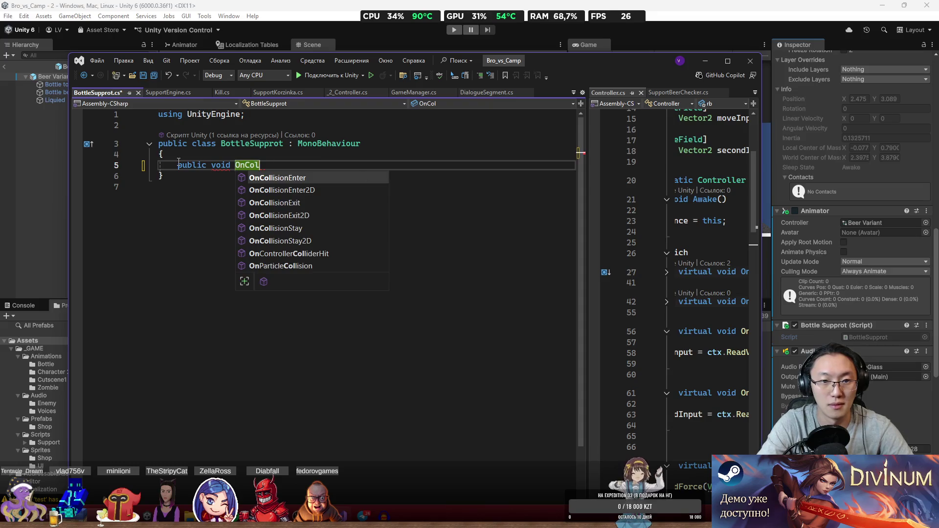
key("Down")
key("Return")
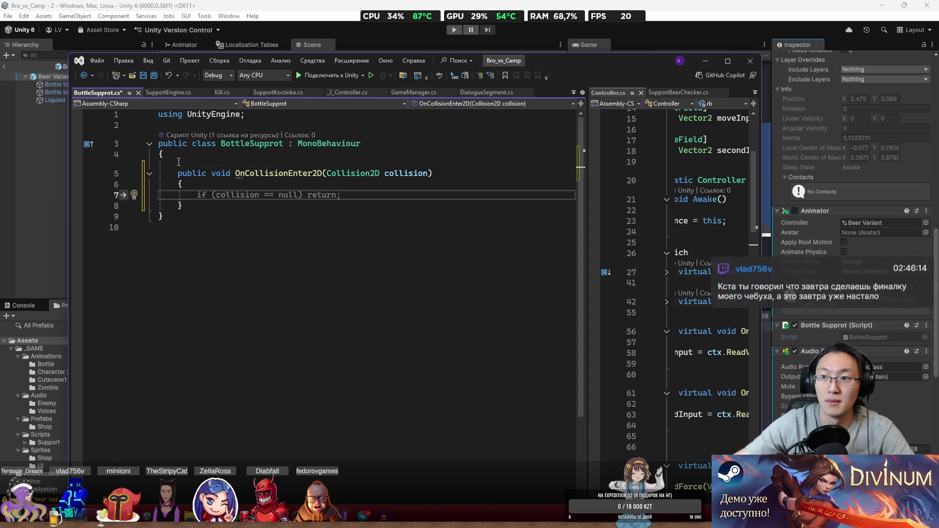
scroll(831, 147, "up", 10)
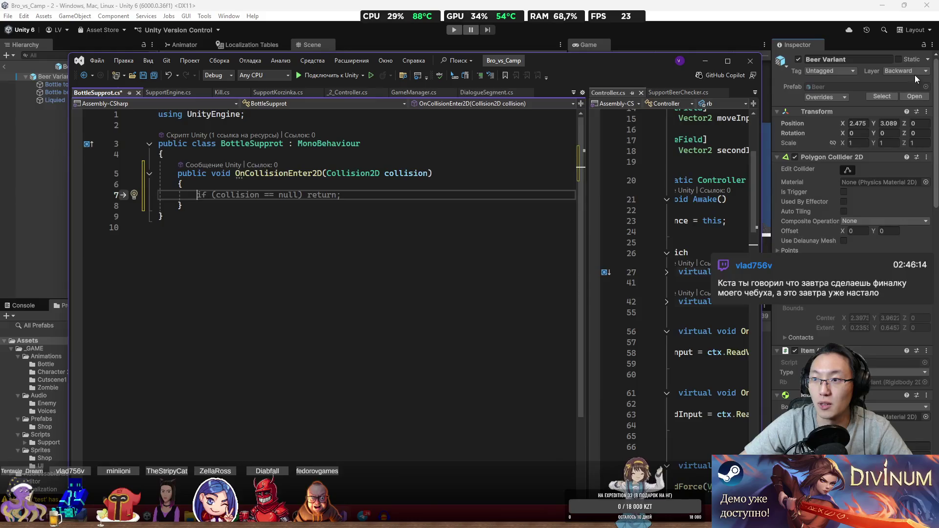
left_click(912, 72)
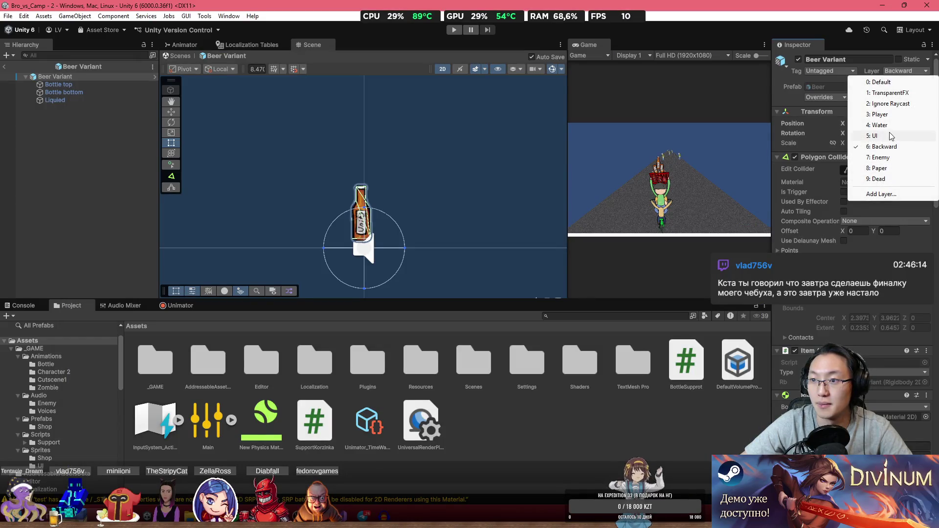